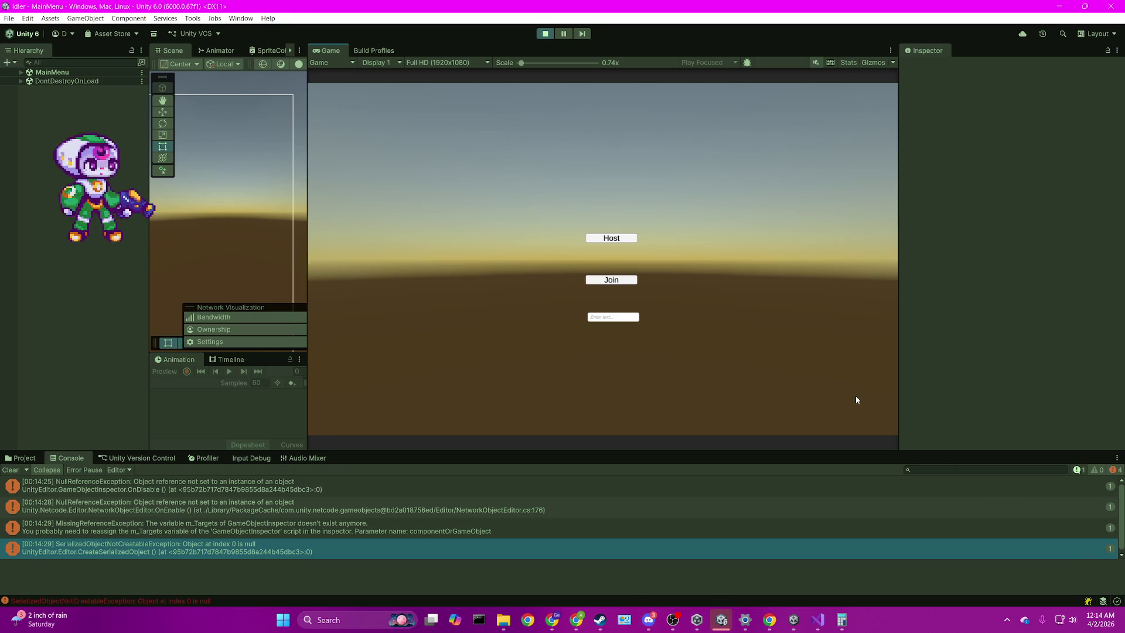
# Step: Clear the Console, host a game, and open the line 68 NullReferenceException in Visual Studio
pyautogui.click(3, 471)
pyautogui.click(623, 240)
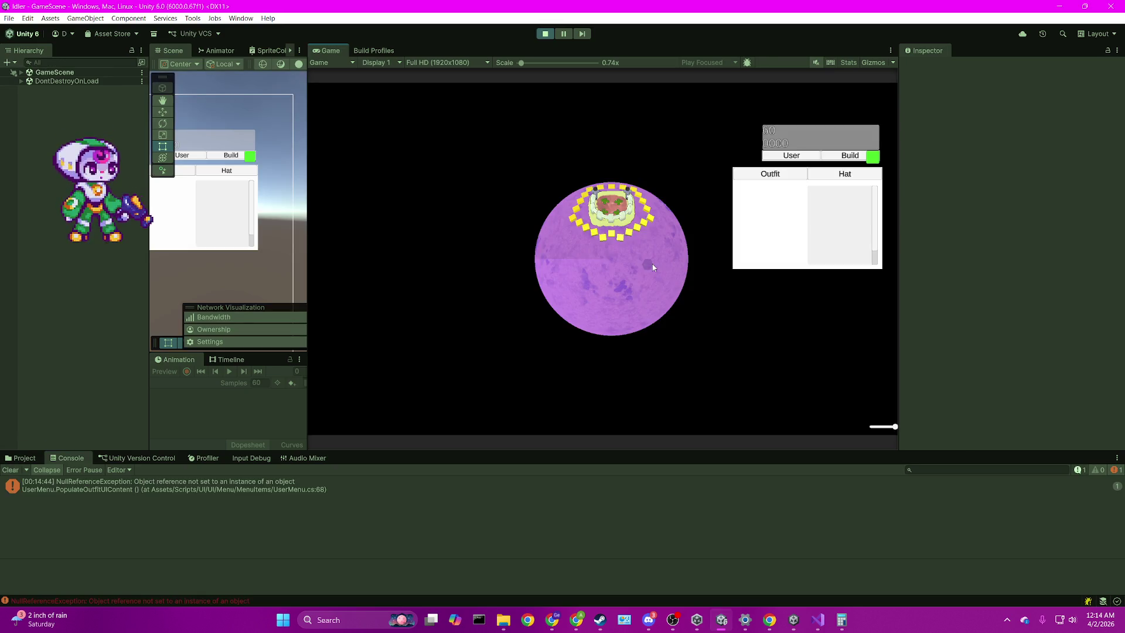
pyautogui.doubleClick(318, 487)
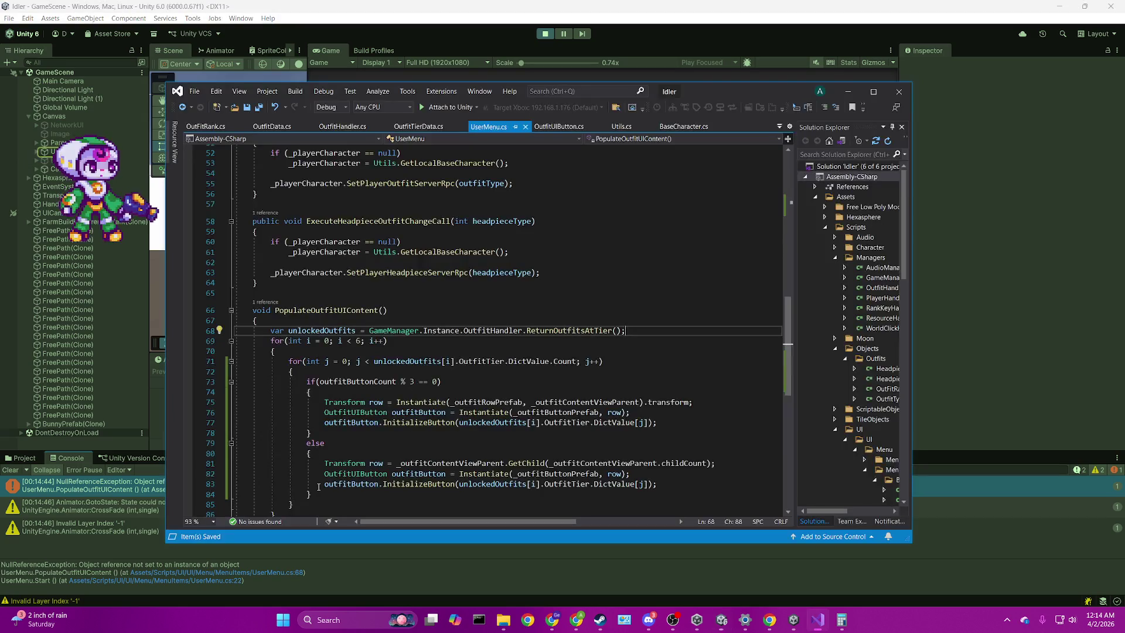
pyautogui.click(70, 491)
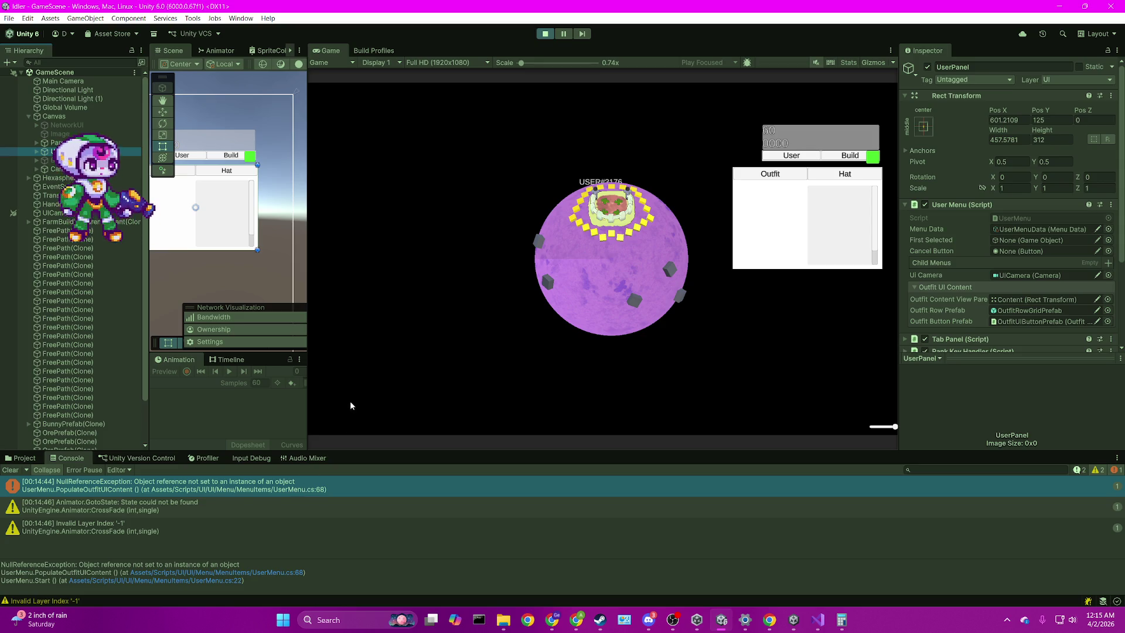
# Step: Open the UserMenu.PopulateOutfitUIContent error from the Console to view UserMenu.cs line 68
pyautogui.scroll(-3, 987, 245)
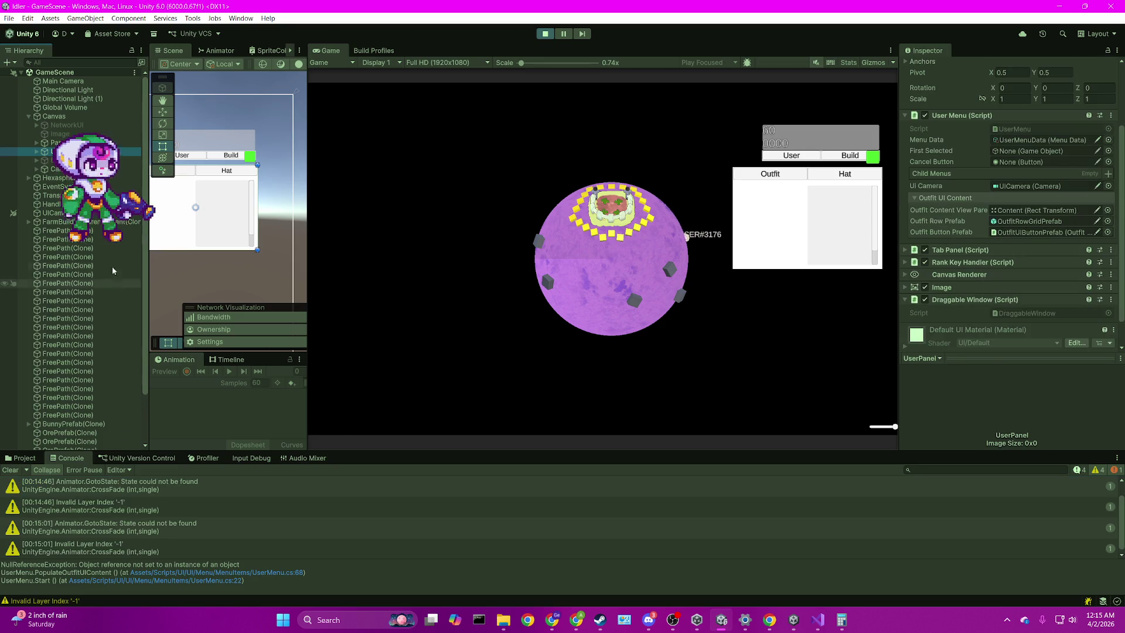
pyautogui.scroll(1, 177, 496)
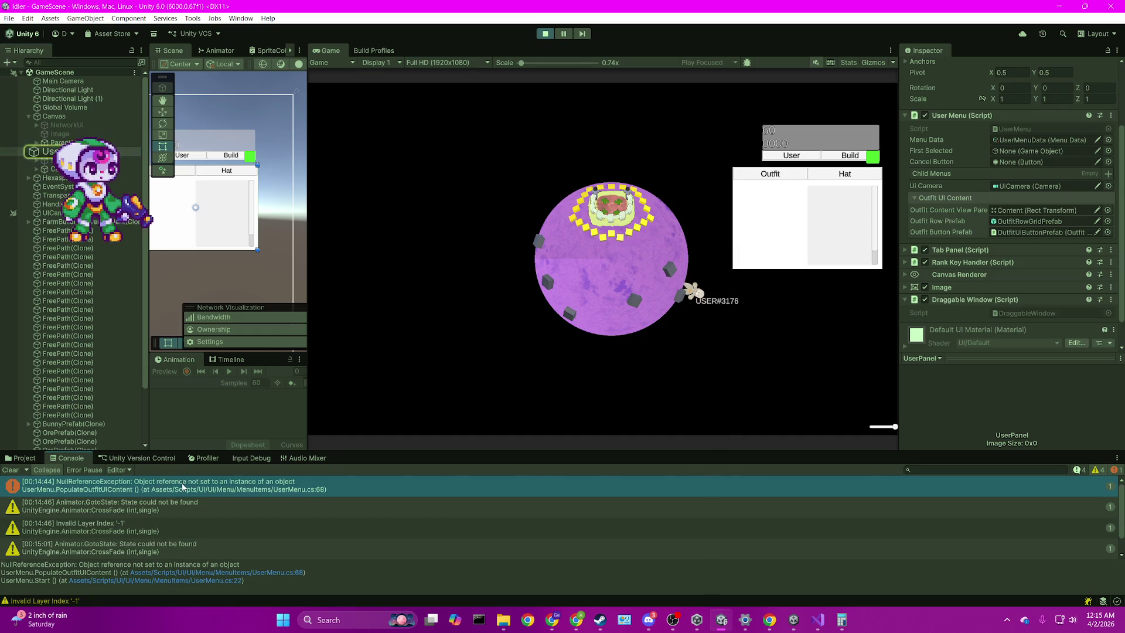
pyautogui.doubleClick(183, 486)
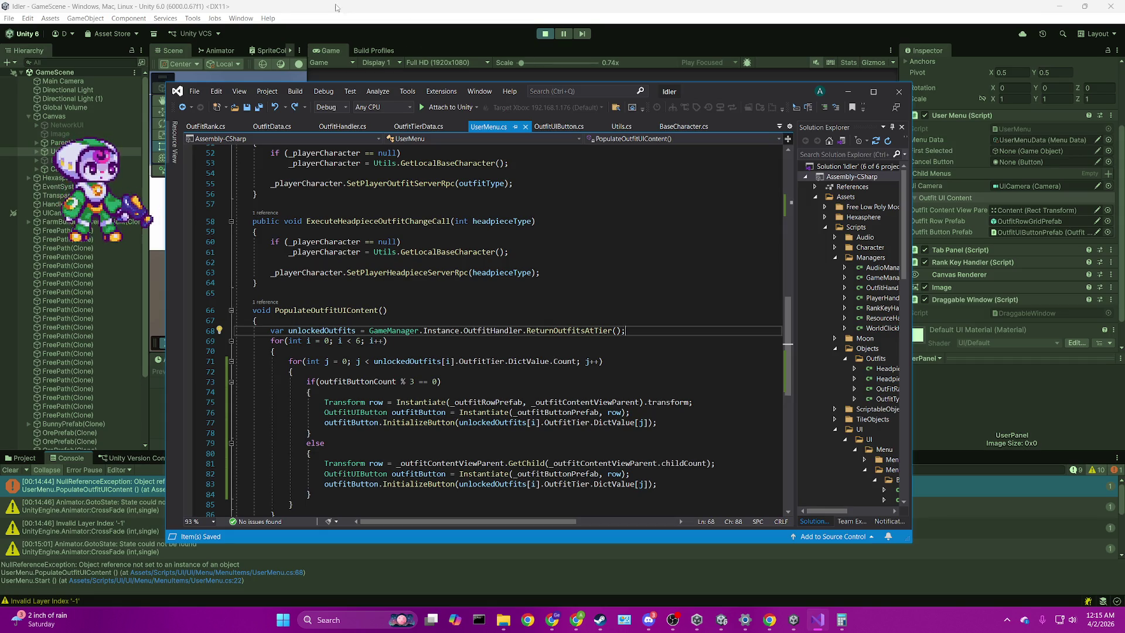
# Step: Stop the running game in Unity and restart Play mode with Ctrl+P
pyautogui.scroll(-2, 586, 243)
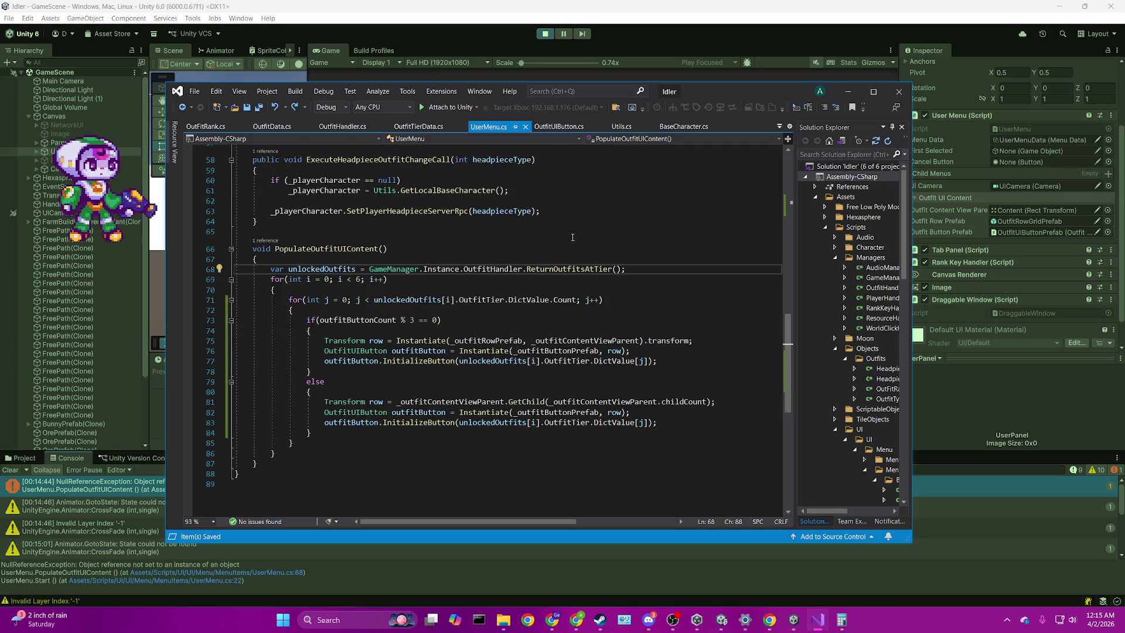
pyautogui.click(544, 34)
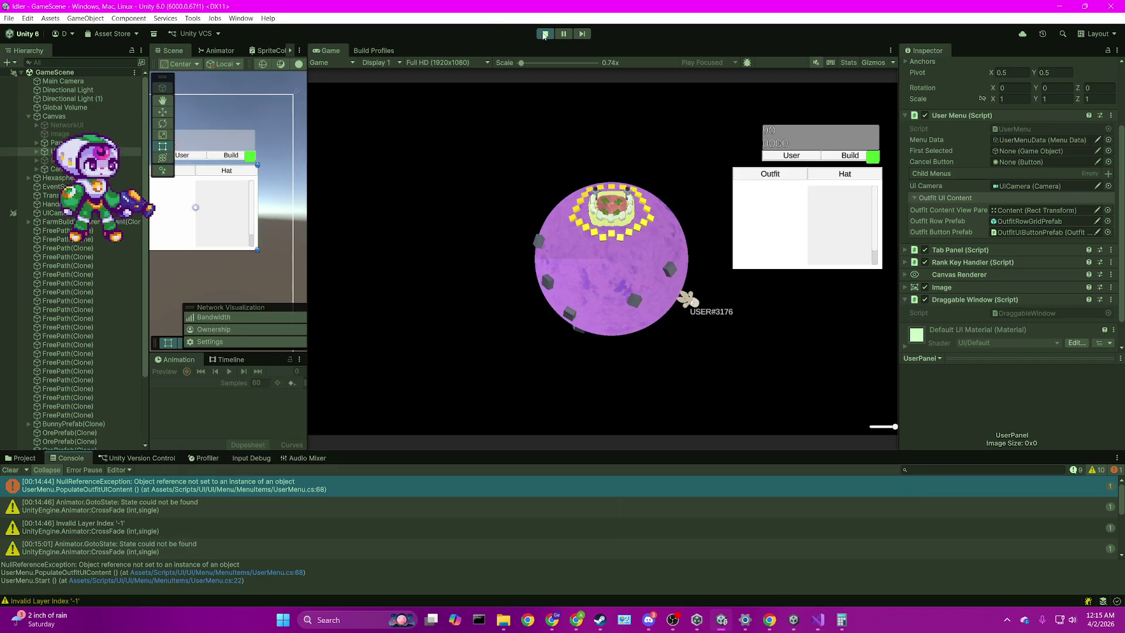
pyautogui.click(543, 34)
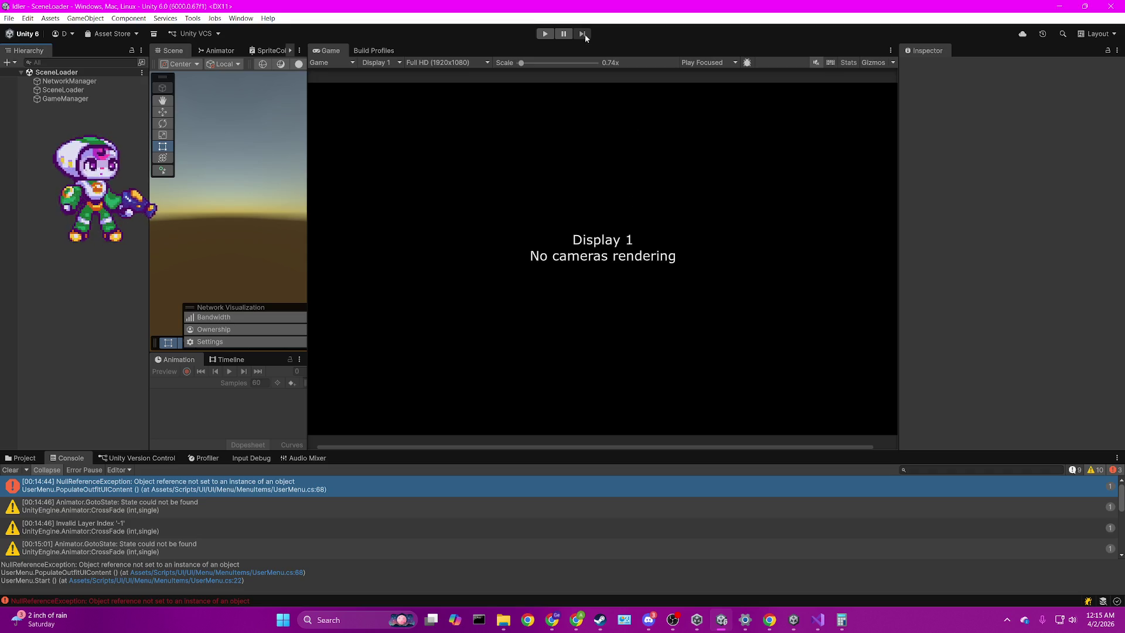
pyautogui.hotkey('ctrl', 'p')
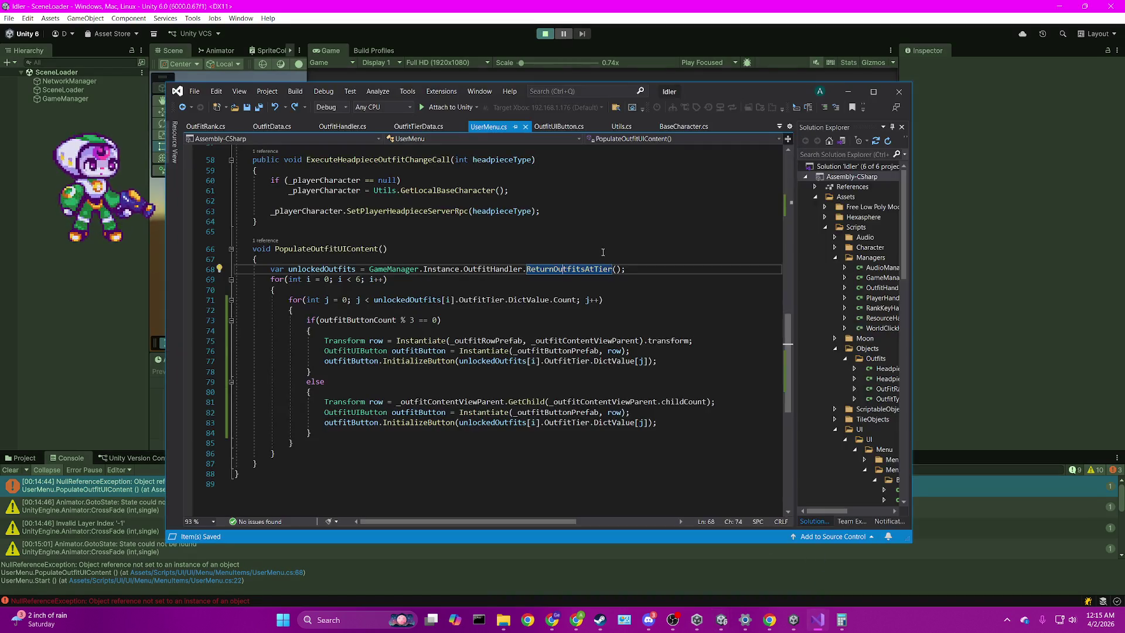
# Step: Attach Visual Studio to Unity, continue past the NetworkObjectEditor exception, and stop debugging
pyautogui.click(444, 107)
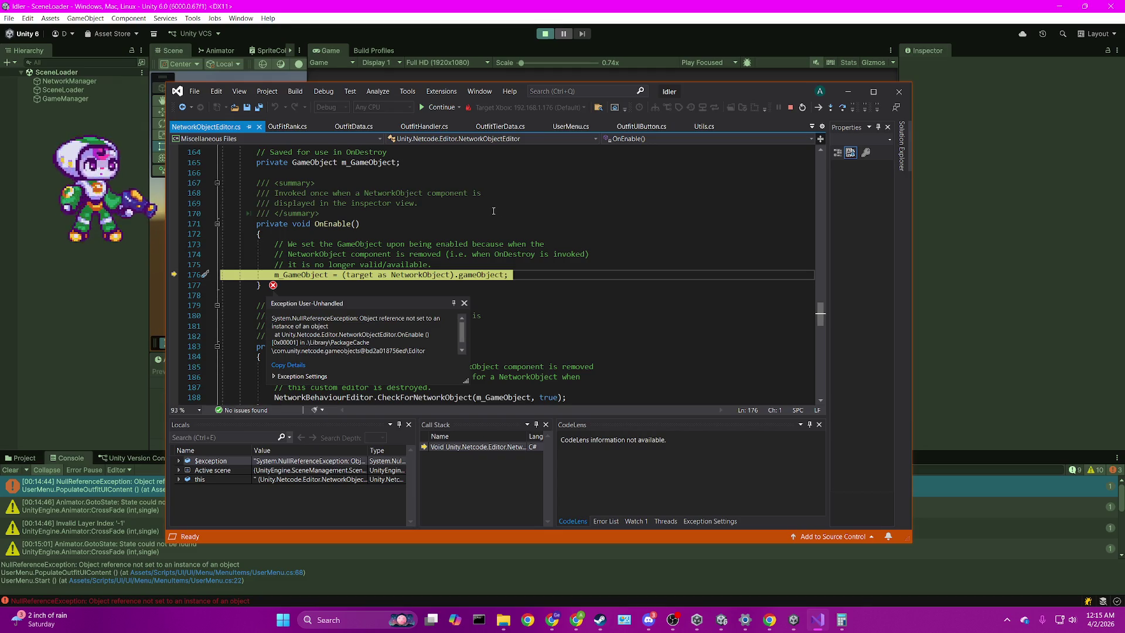
pyautogui.click(442, 108)
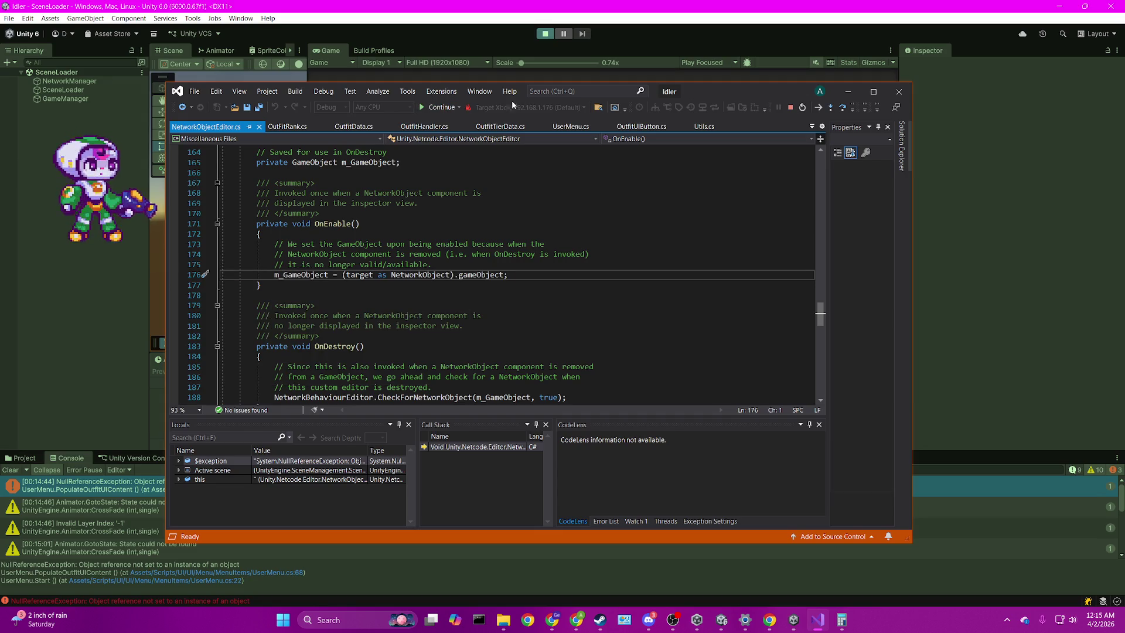
pyautogui.click(790, 107)
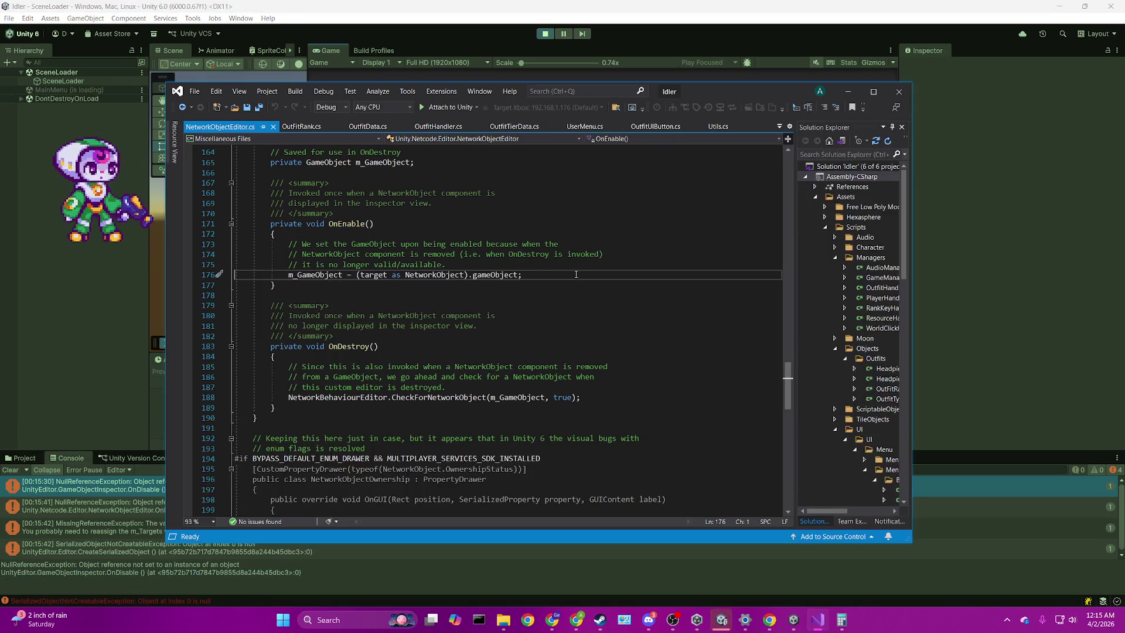
pyautogui.click(16, 468)
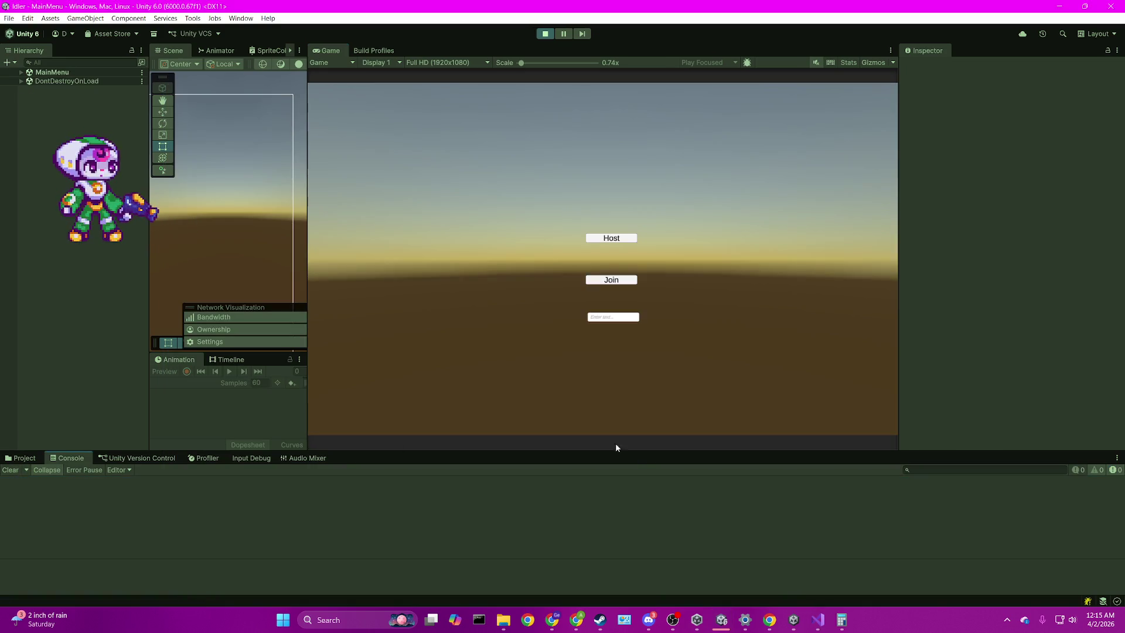
# Step: Attach the Visual Studio debugger to Unity again and return to UserMenu.cs
pyautogui.hotkey('alt', 'Tab')
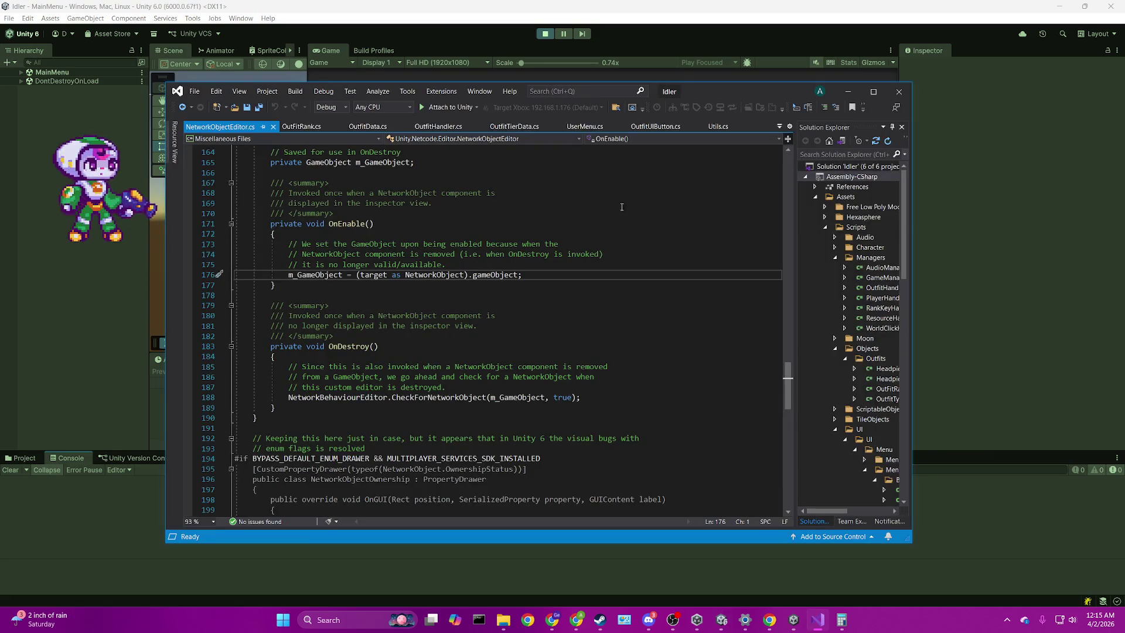
pyautogui.click(457, 106)
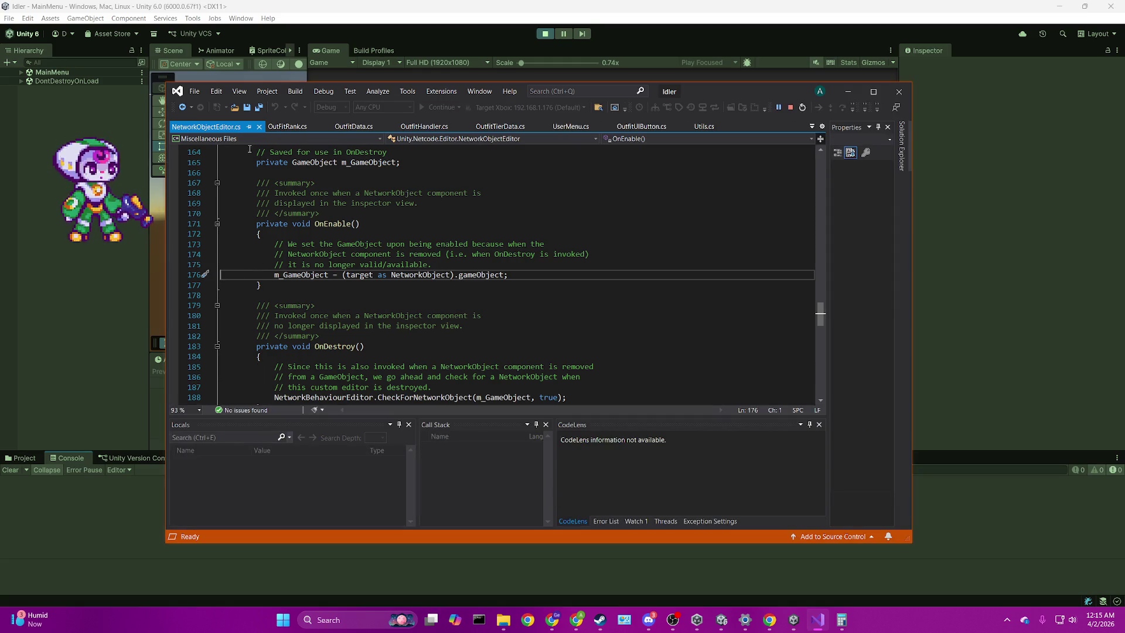
pyautogui.click(261, 128)
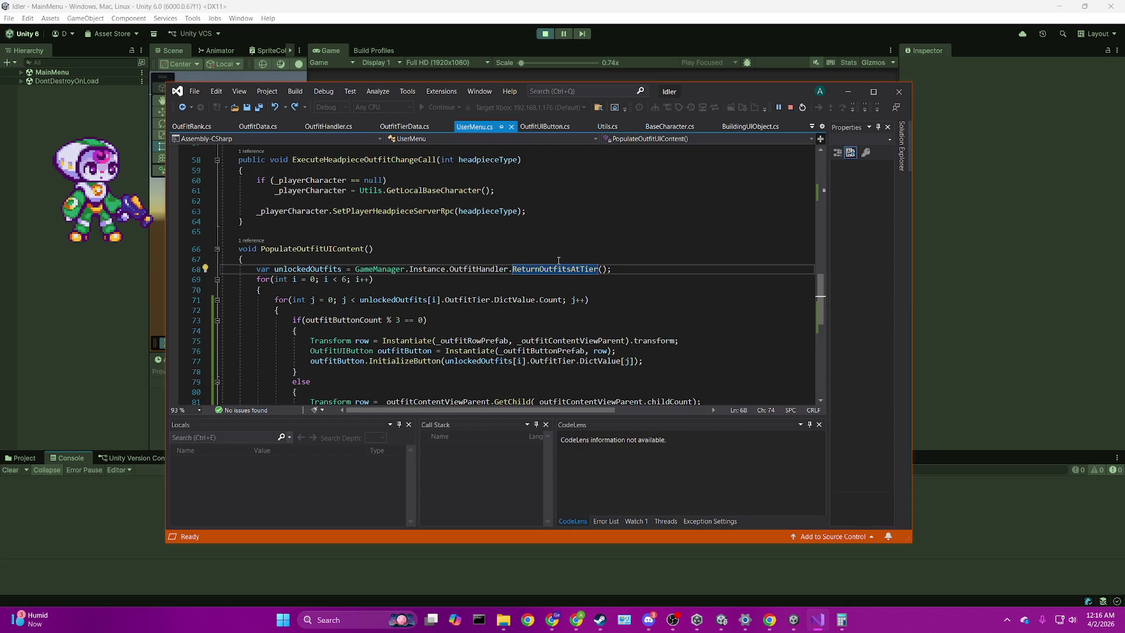
# Step: Leave a single breakpoint on line 68, removing all others, then host a game in Unity
pyautogui.click(177, 272)
pyautogui.press('Home')
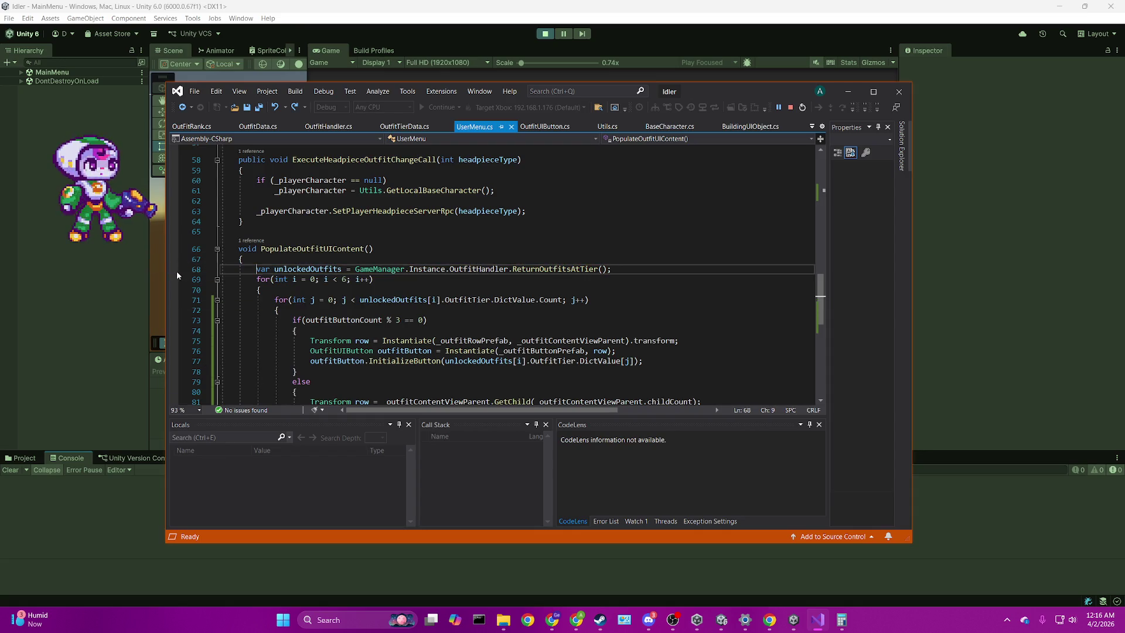
pyautogui.click(177, 270)
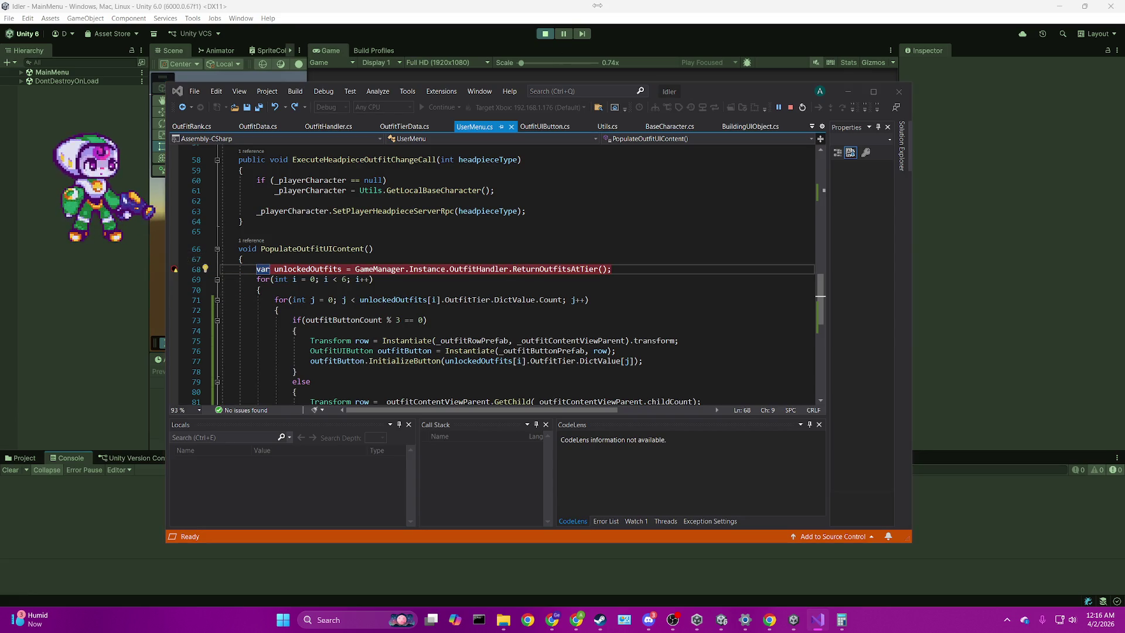
pyautogui.click(321, 92)
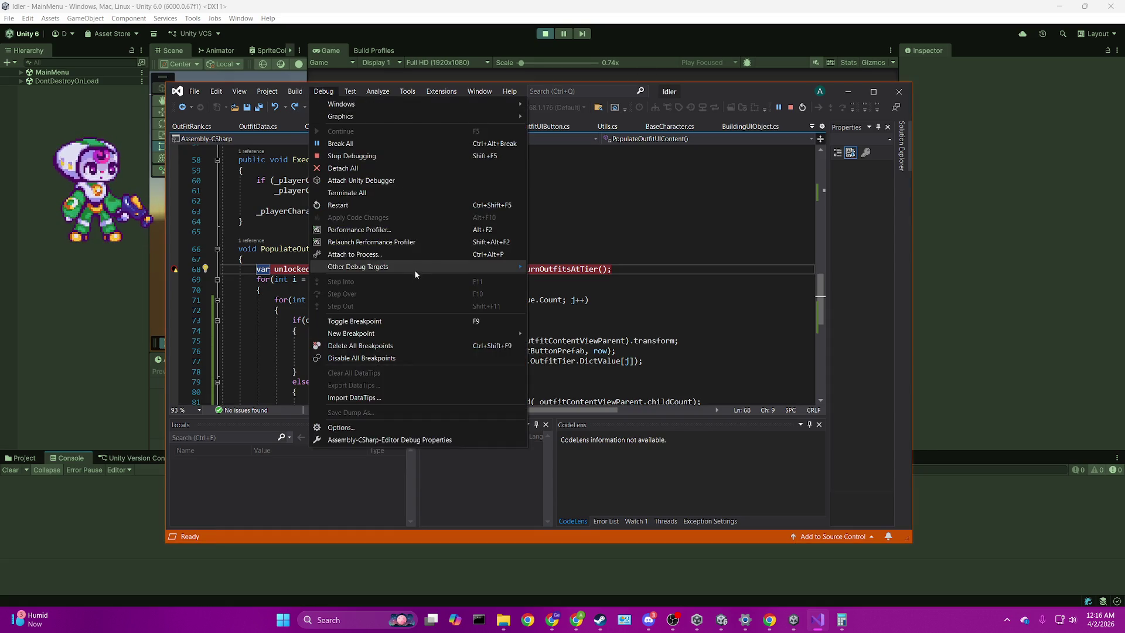
pyautogui.click(361, 351)
pyautogui.click(565, 350)
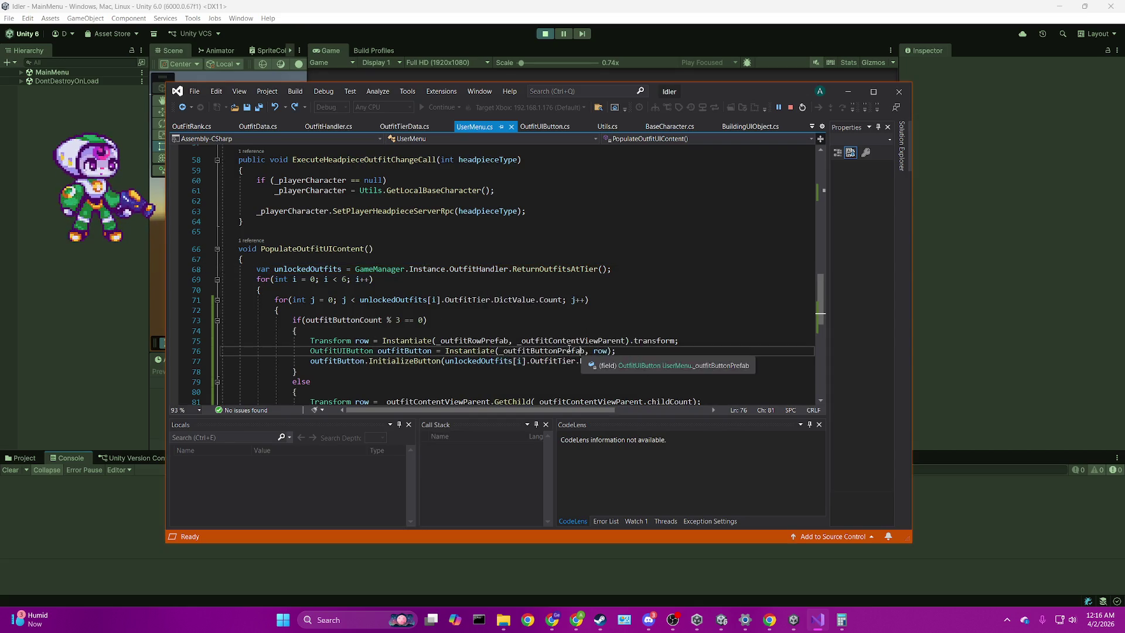
pyautogui.click(174, 272)
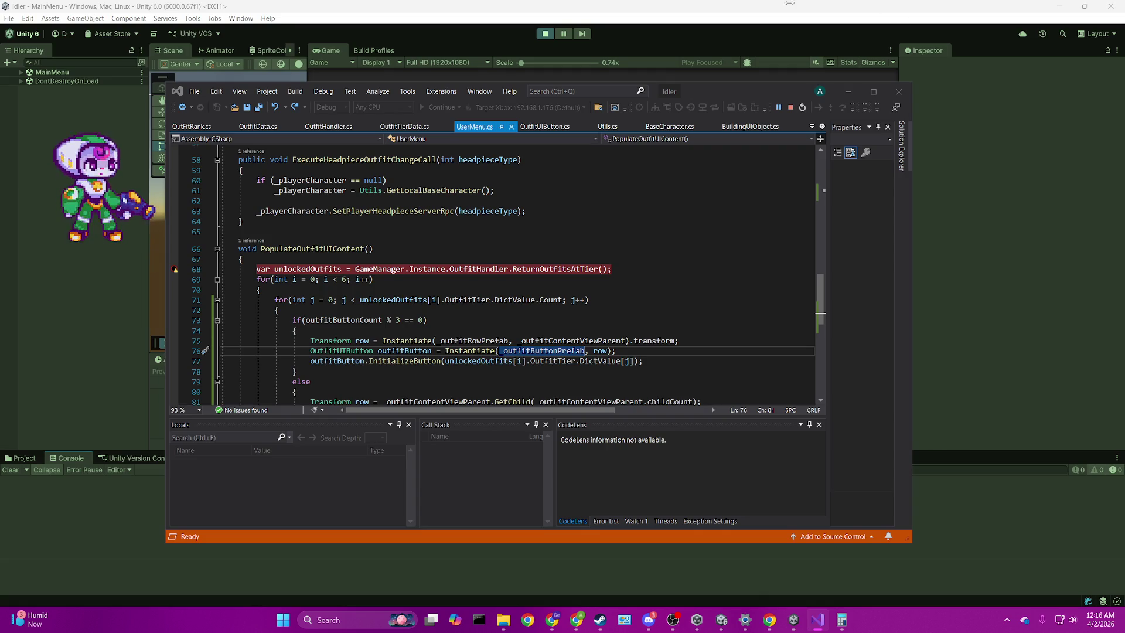
pyautogui.click(770, 22)
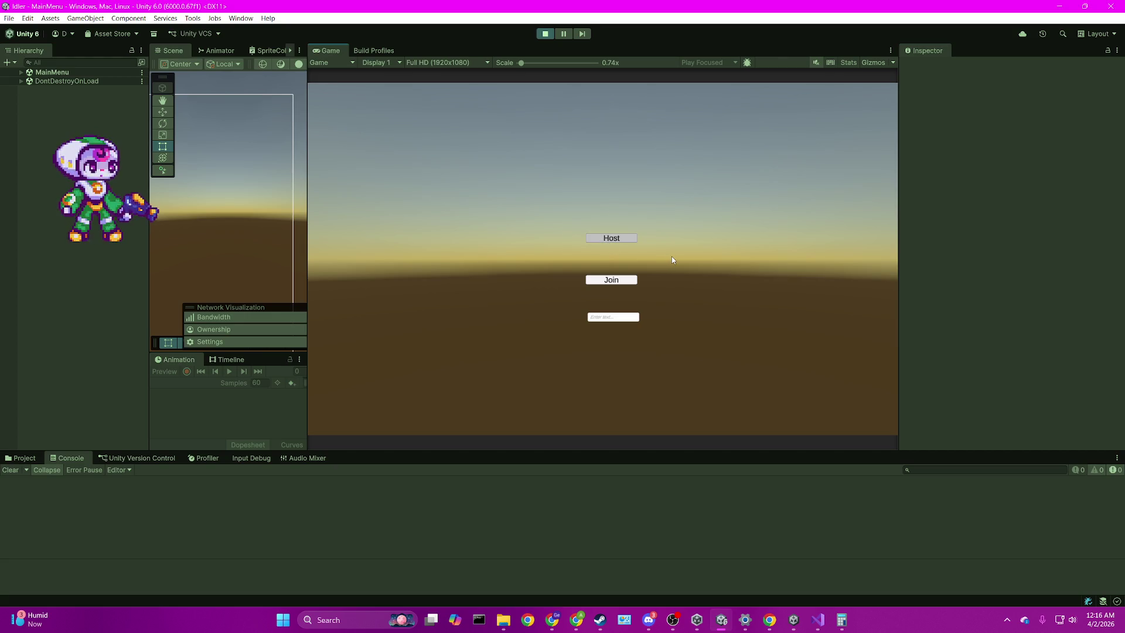
pyautogui.press('Return')
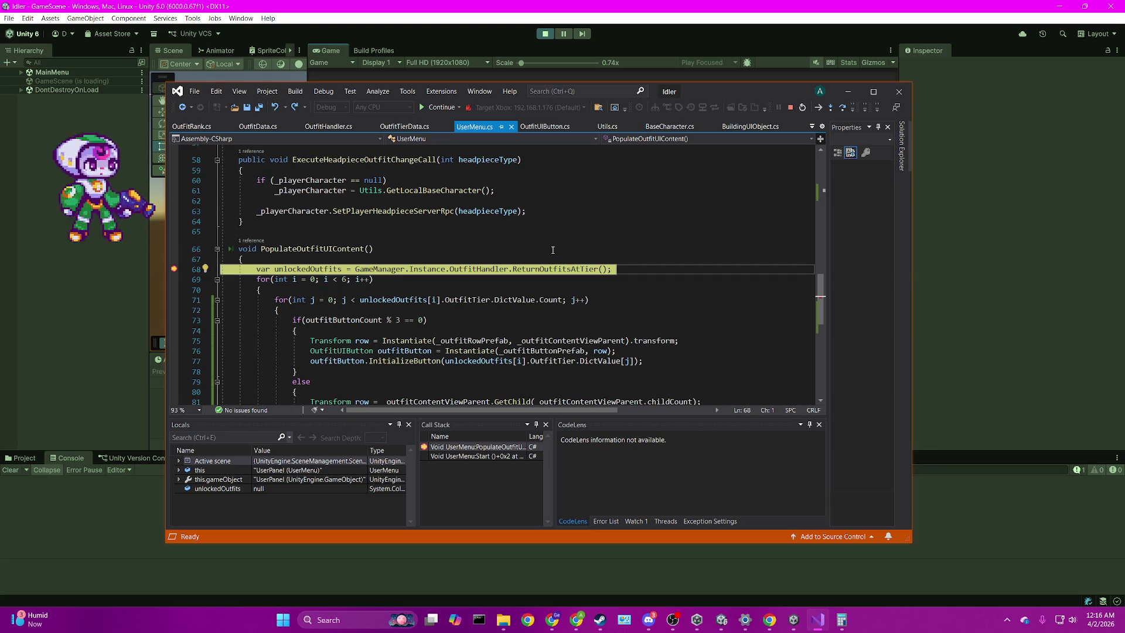
# Step: Step through line 68, finding GameManager.Instance.OutfitHandler is null, then stop debugging
pyautogui.press('F11')
pyautogui.hotkey('shift', 'F11')
pyautogui.press('F11')
pyautogui.hotkey('shift', 'F11')
pyautogui.press('F11')
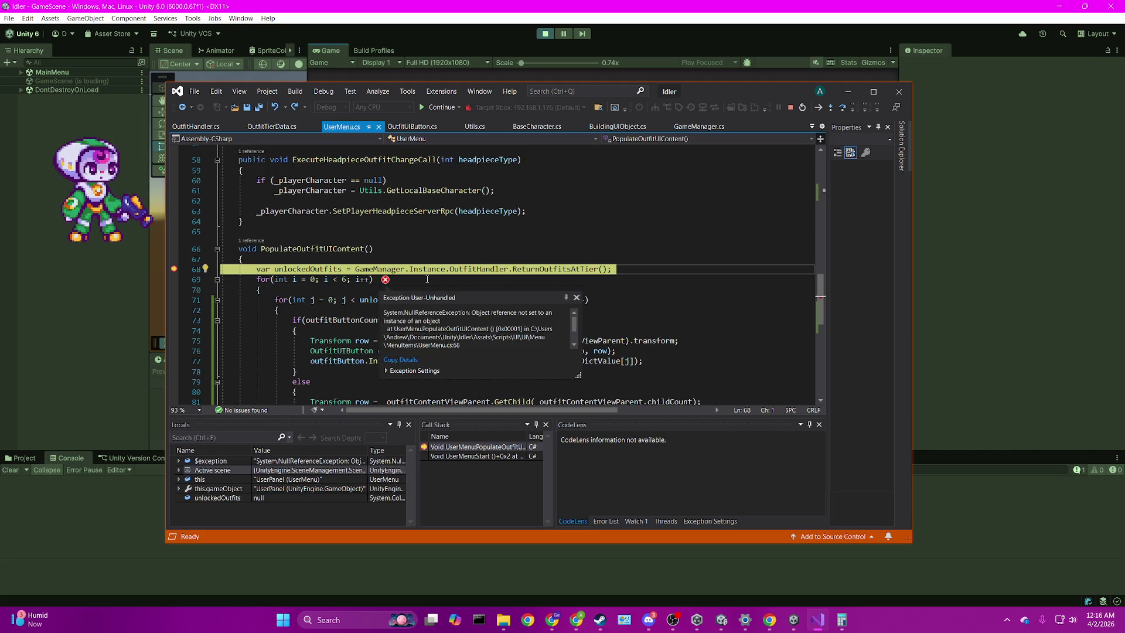
pyautogui.moveTo(479, 269)
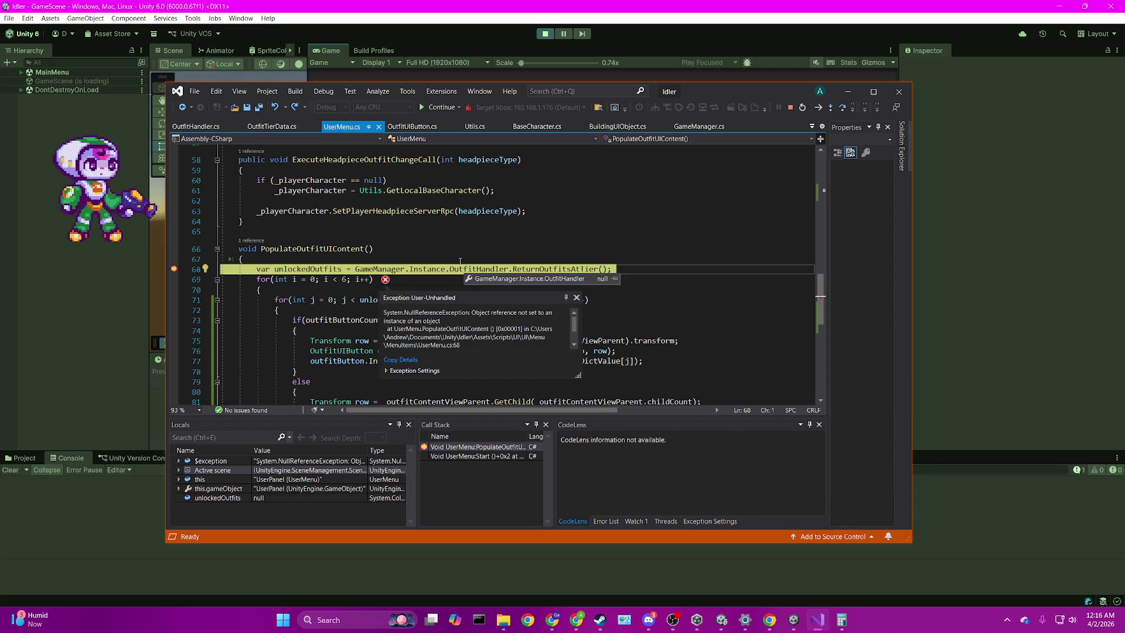
pyautogui.click(789, 109)
pyautogui.click(545, 34)
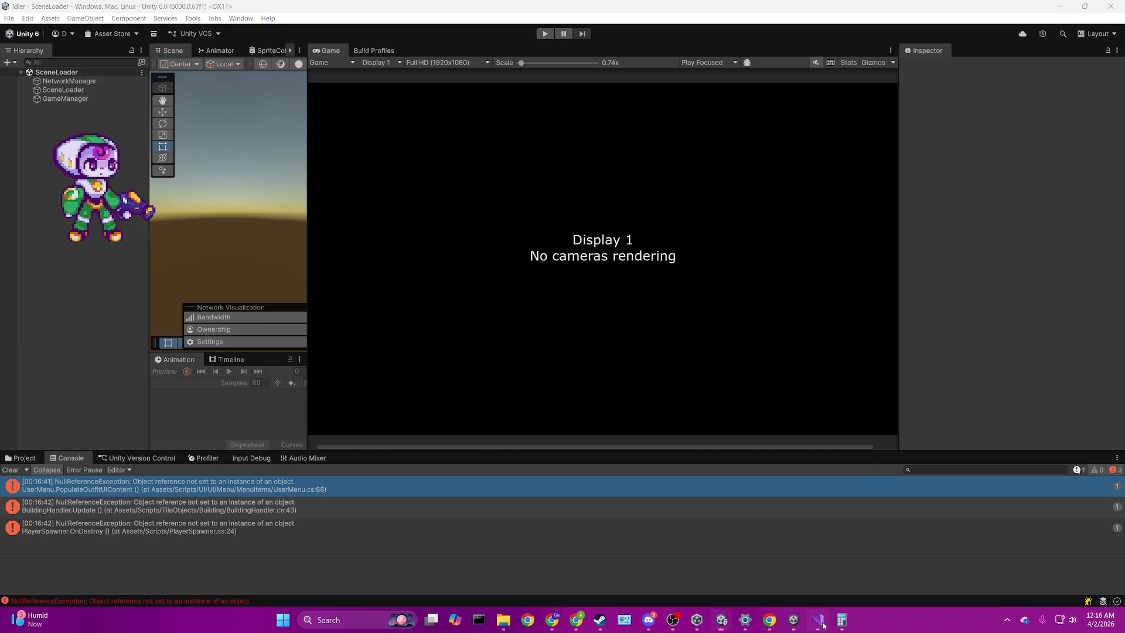
# Step: Review OutfitHandler.cs and close the Utils.cs and BuildingUIObject.cs tabs
pyautogui.click(818, 620)
pyautogui.click(209, 126)
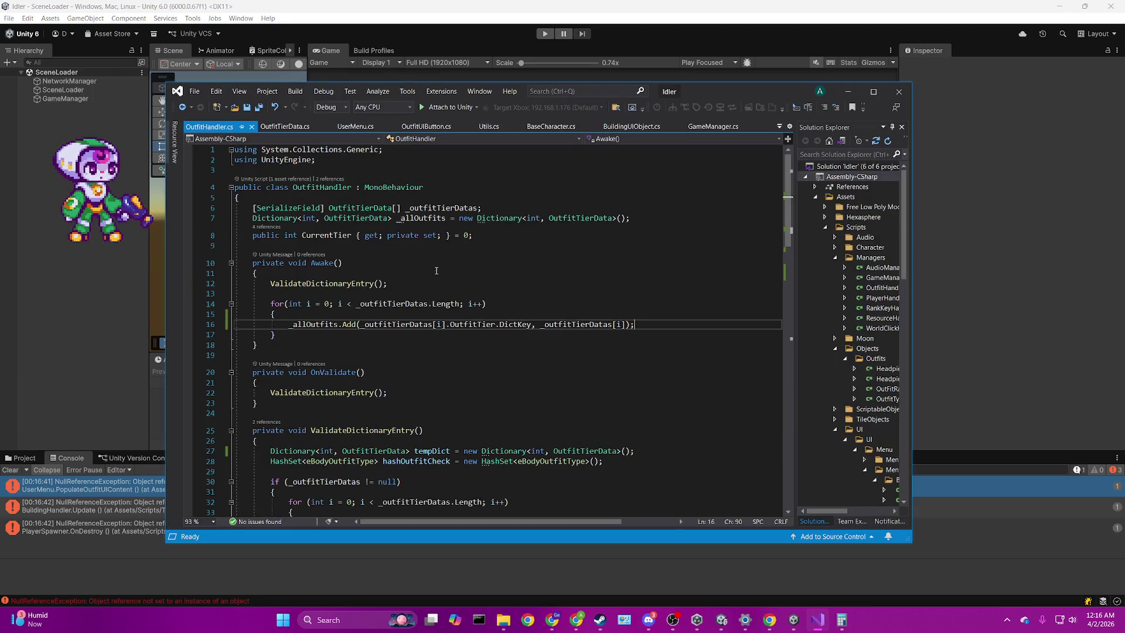
pyautogui.scroll(-13, 434, 269)
pyautogui.scroll(10, 433, 270)
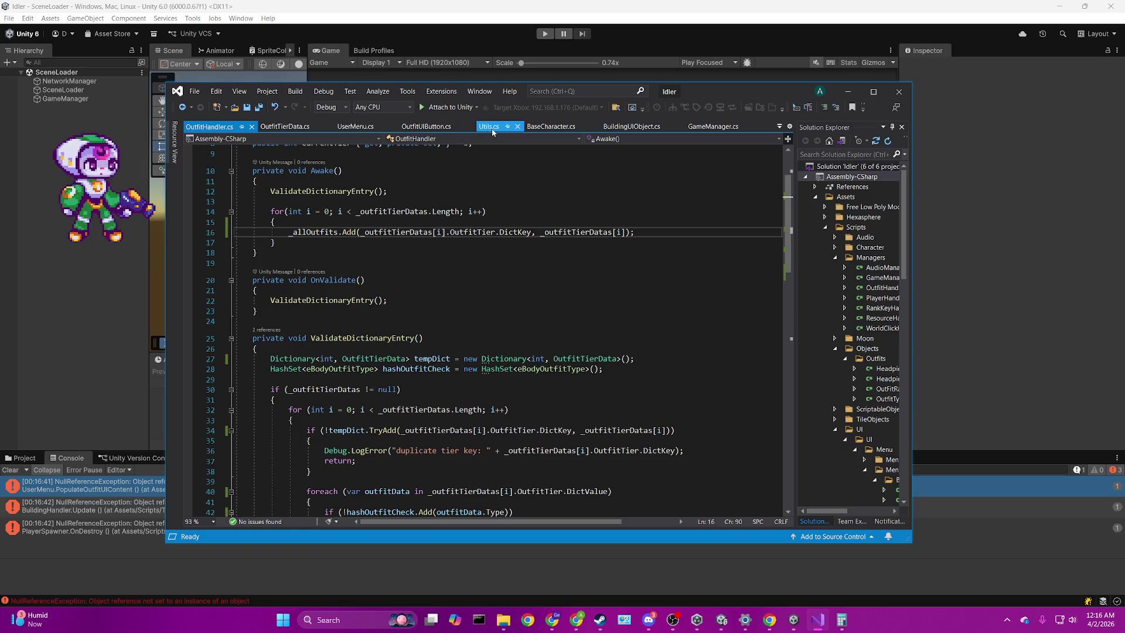
pyautogui.click(517, 127)
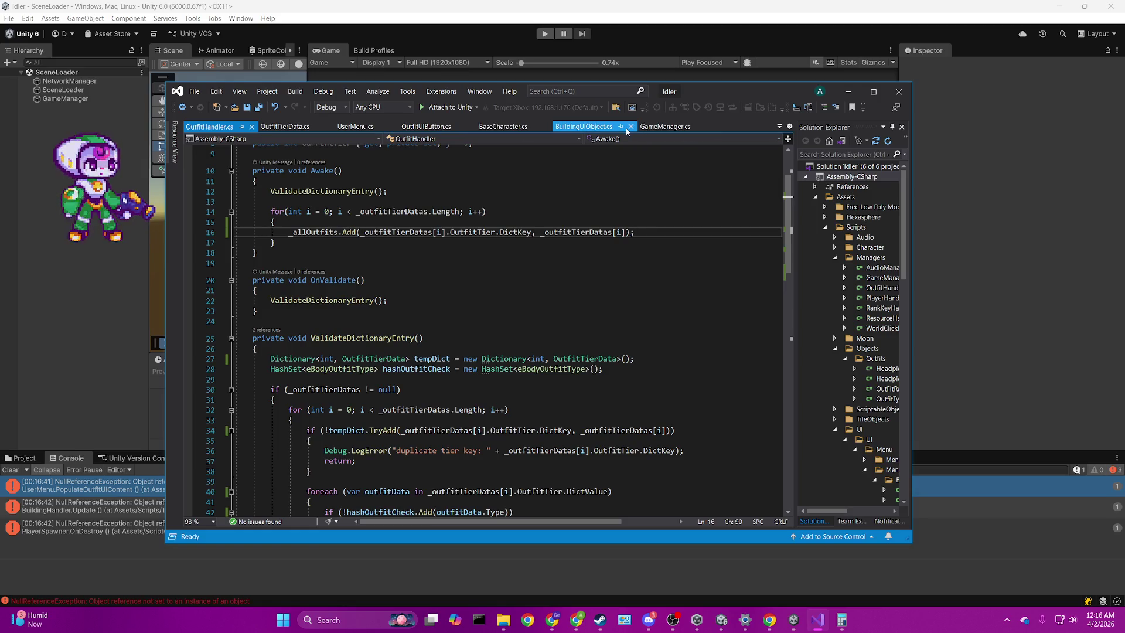
pyautogui.click(630, 127)
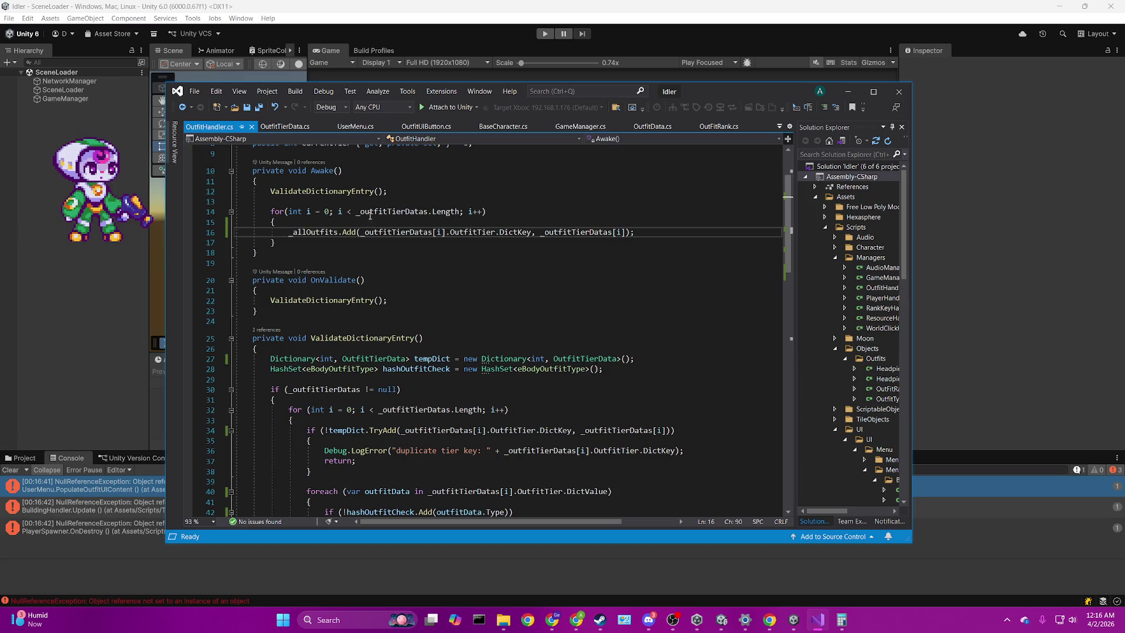
# Step: Open Scenes/GameScene in Unity and select the Handler object
pyautogui.click(22, 457)
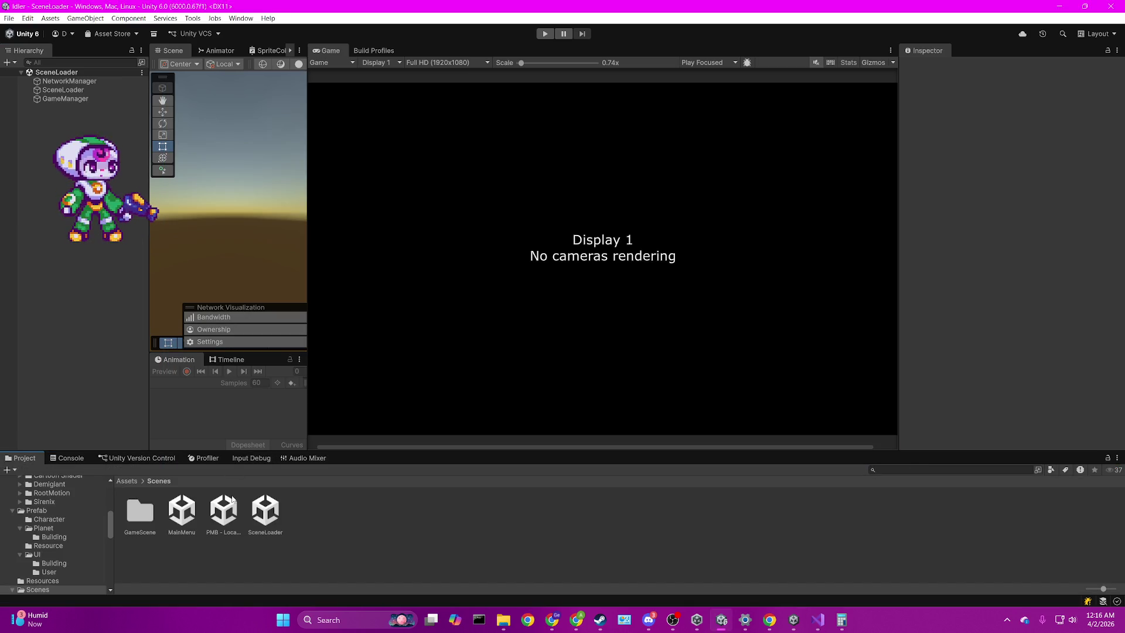
pyautogui.doubleClick(140, 512)
pyautogui.doubleClick(181, 511)
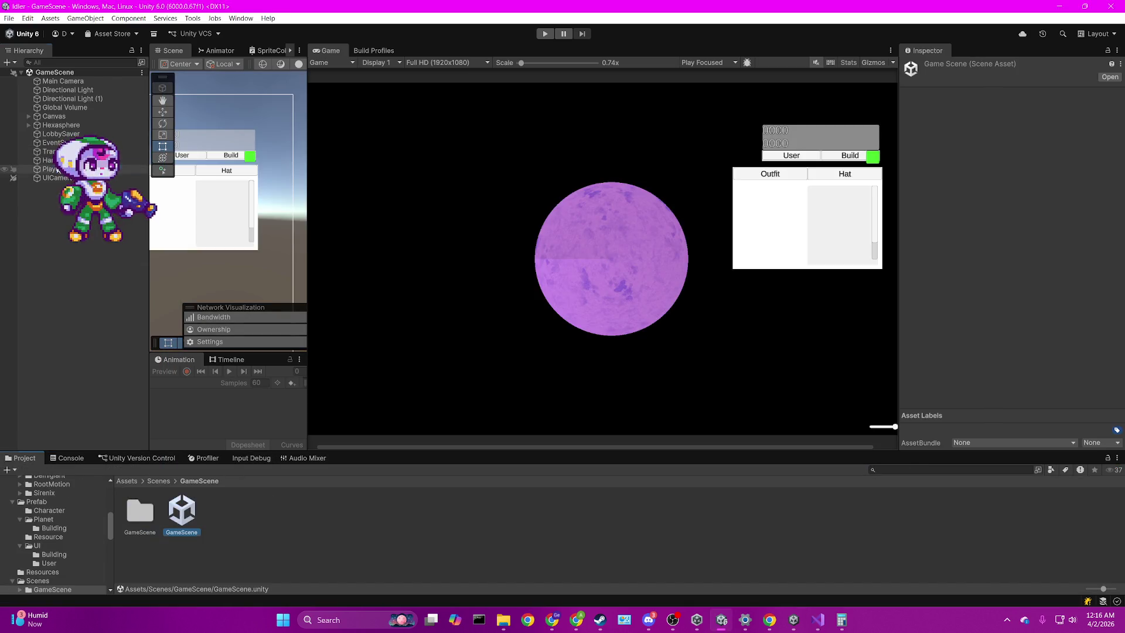
pyautogui.click(48, 160)
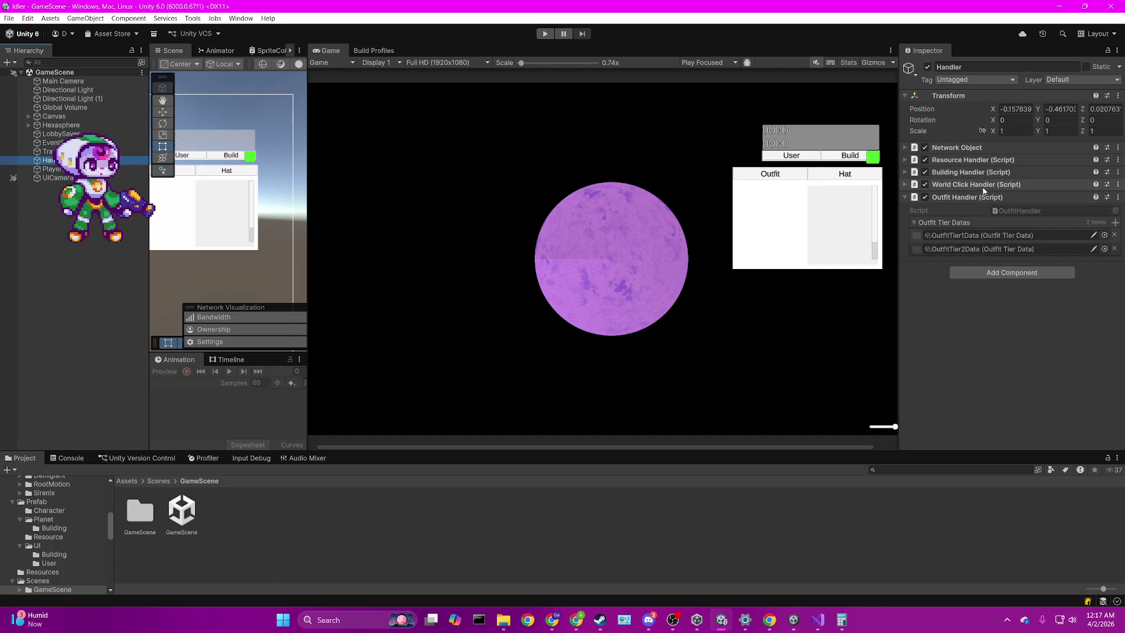
# Step: Open Handler's BuildingHandler.cs from the Inspector, read it through, then return to OutfitHandler.cs
pyautogui.click(996, 172)
pyautogui.click(1004, 185)
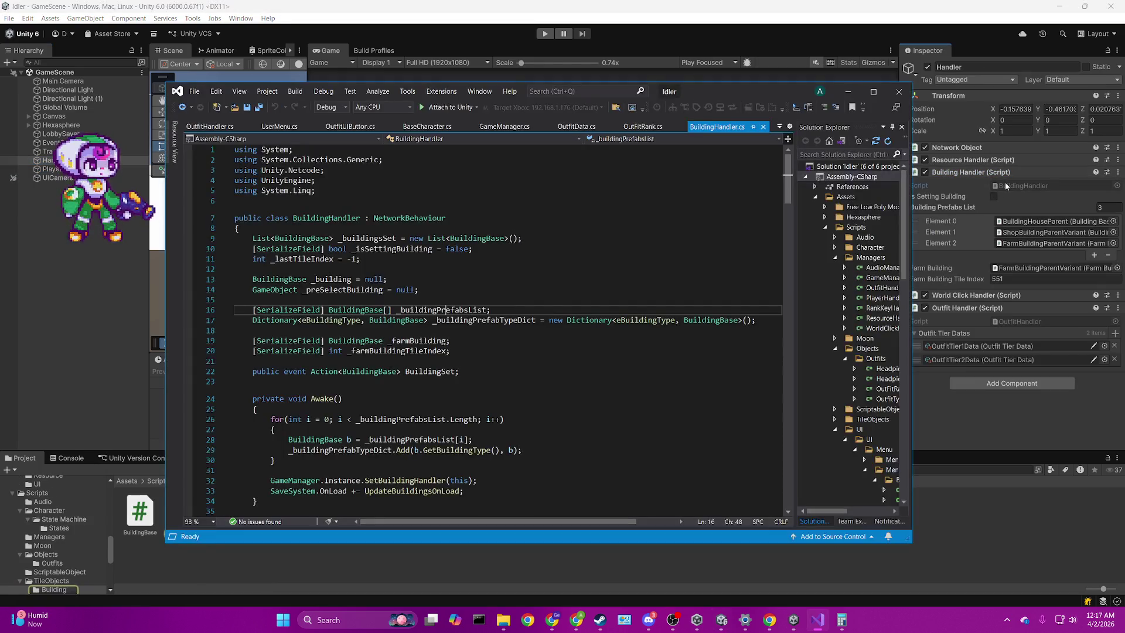
pyautogui.scroll(-17, 521, 314)
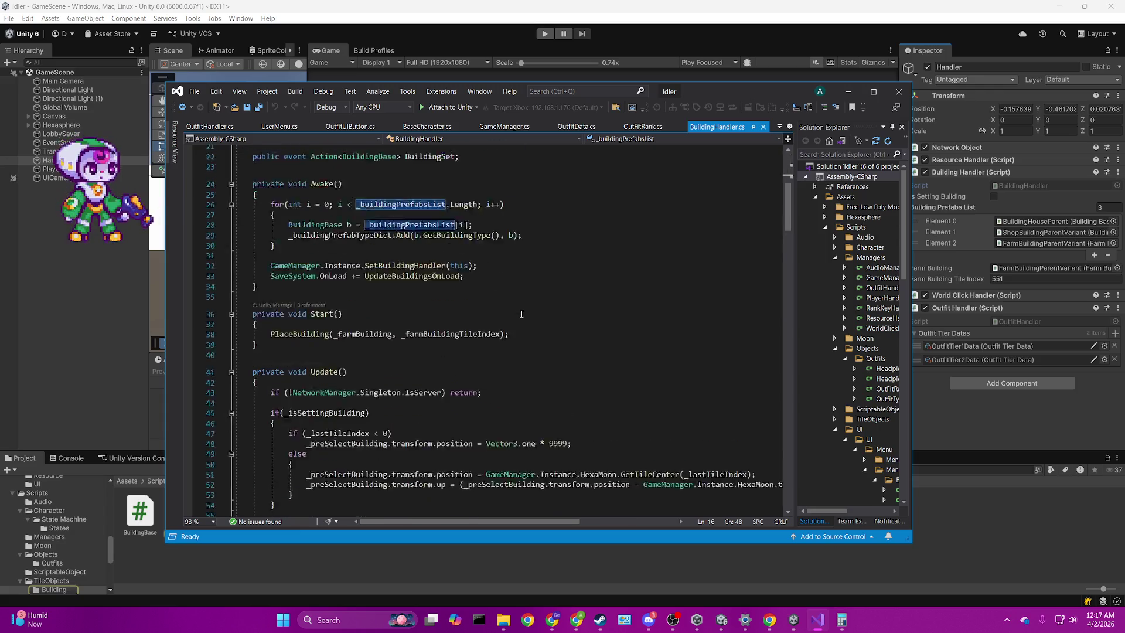
pyautogui.scroll(-20, 522, 314)
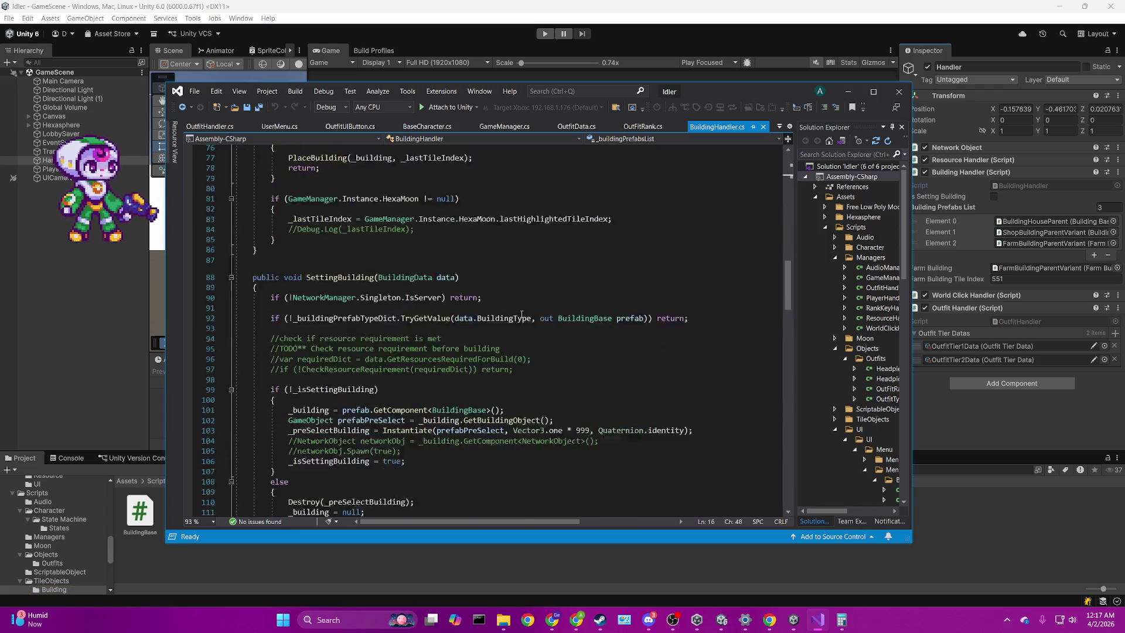
pyautogui.scroll(-13, 521, 314)
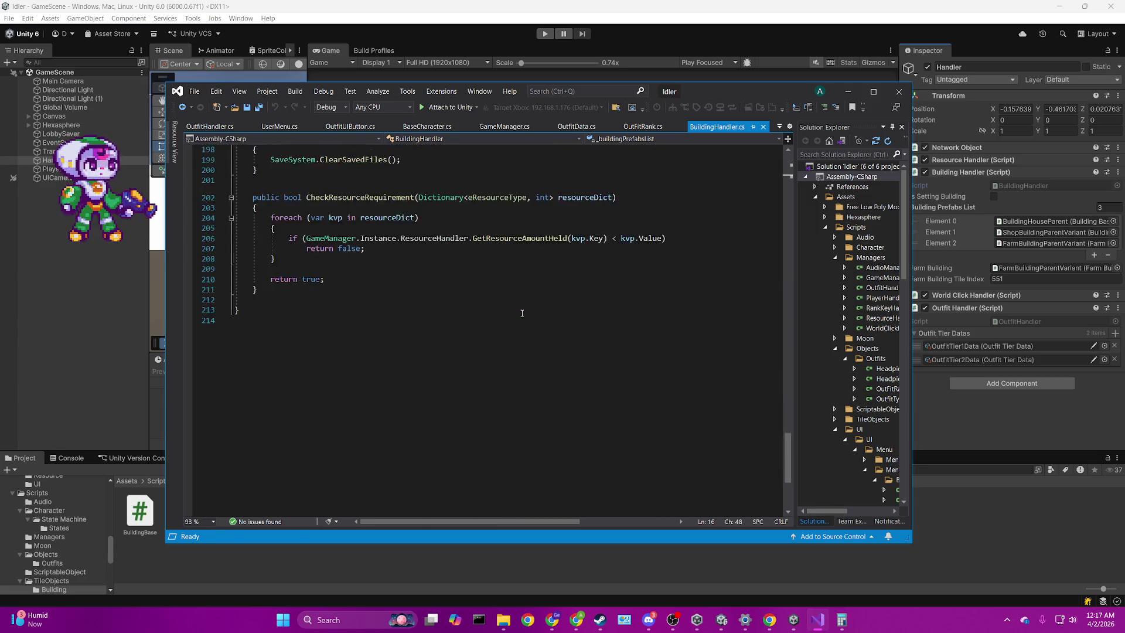
pyautogui.scroll(10, 521, 313)
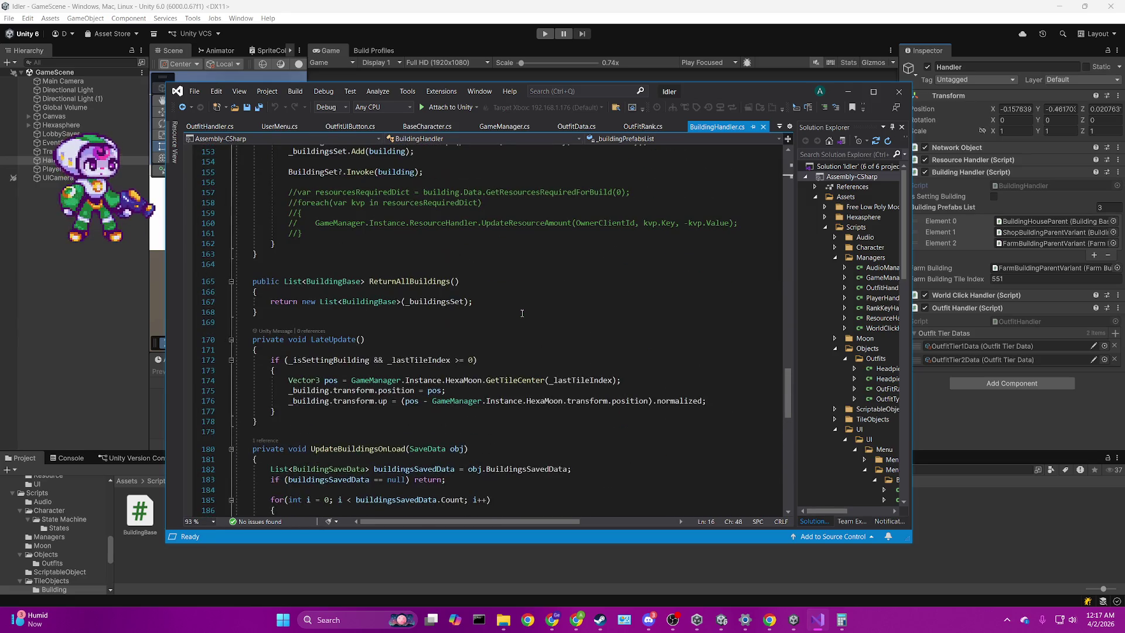
pyautogui.scroll(20, 521, 314)
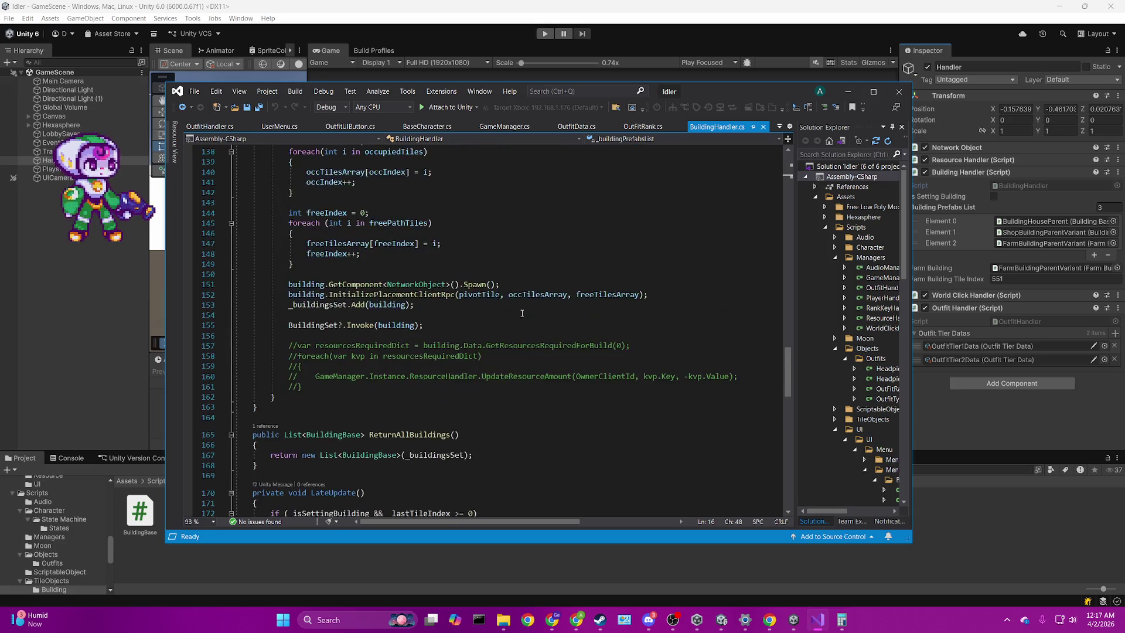
pyautogui.scroll(12, 541, 339)
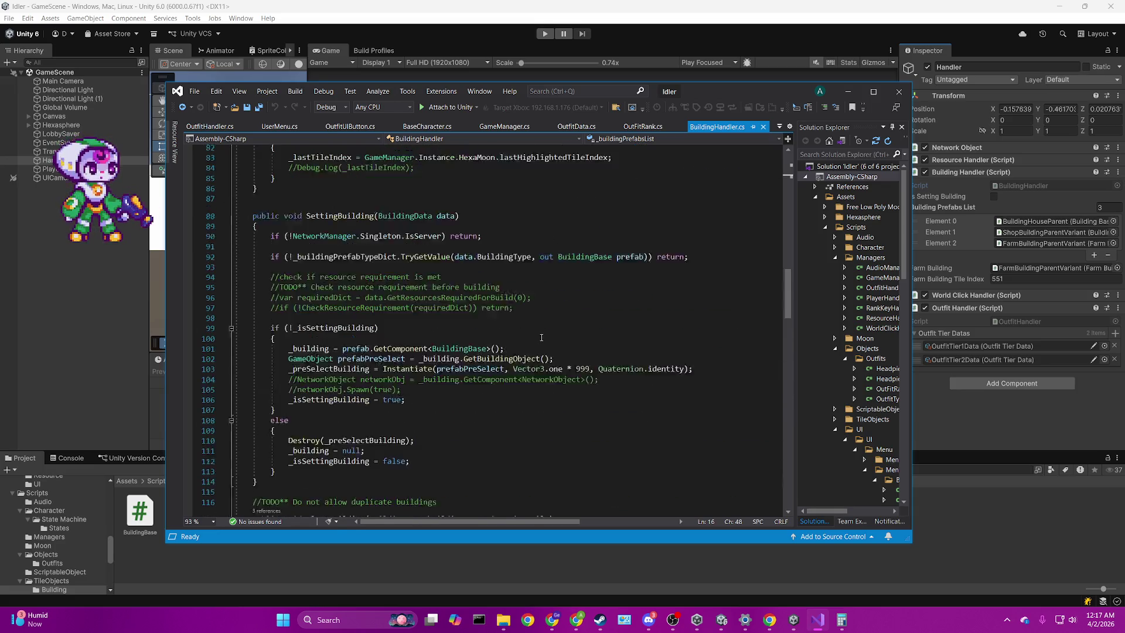
pyautogui.scroll(14, 541, 337)
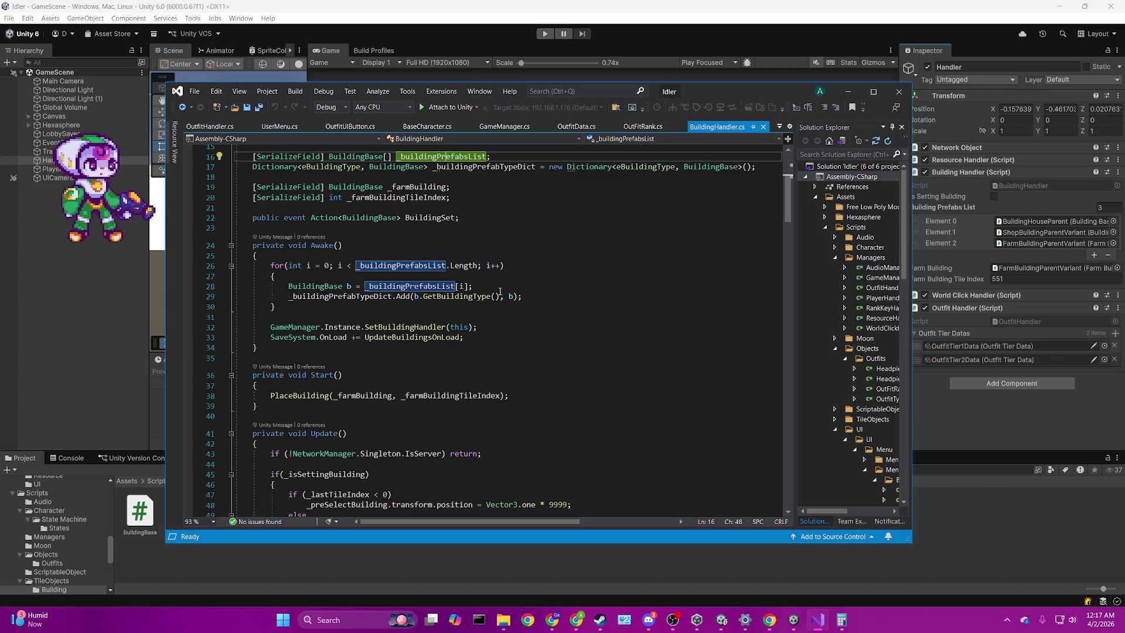
pyautogui.click(208, 126)
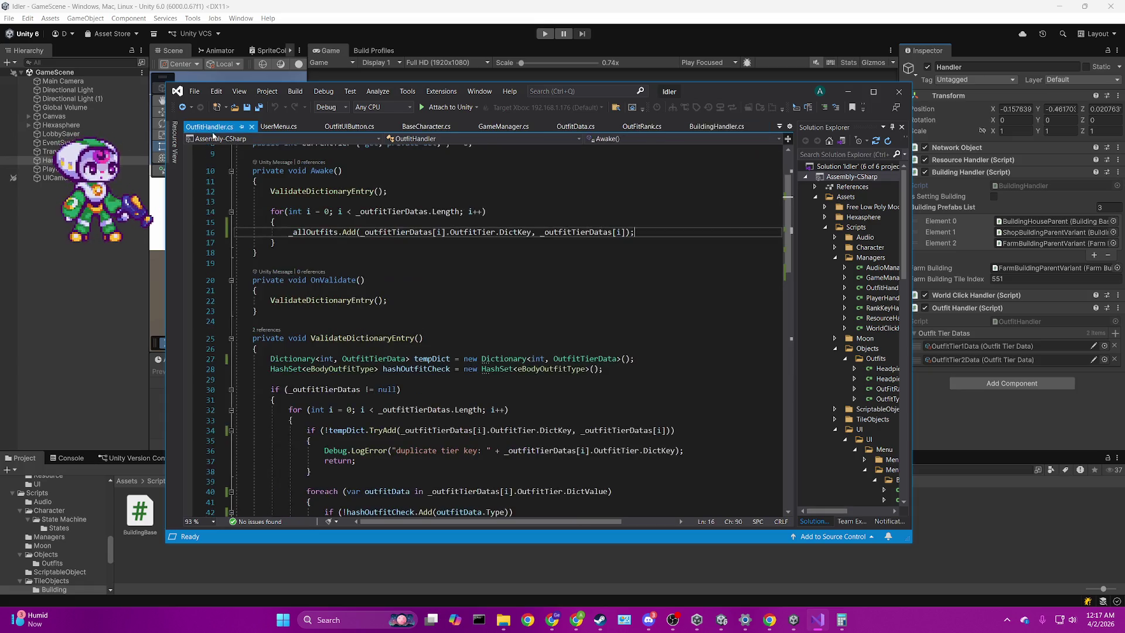
# Step: Add GameManager.Instance.SetOutfitHandler(this); at the top of Awake, save, and recompile in Unity
pyautogui.scroll(3, 424, 274)
pyautogui.click(424, 273)
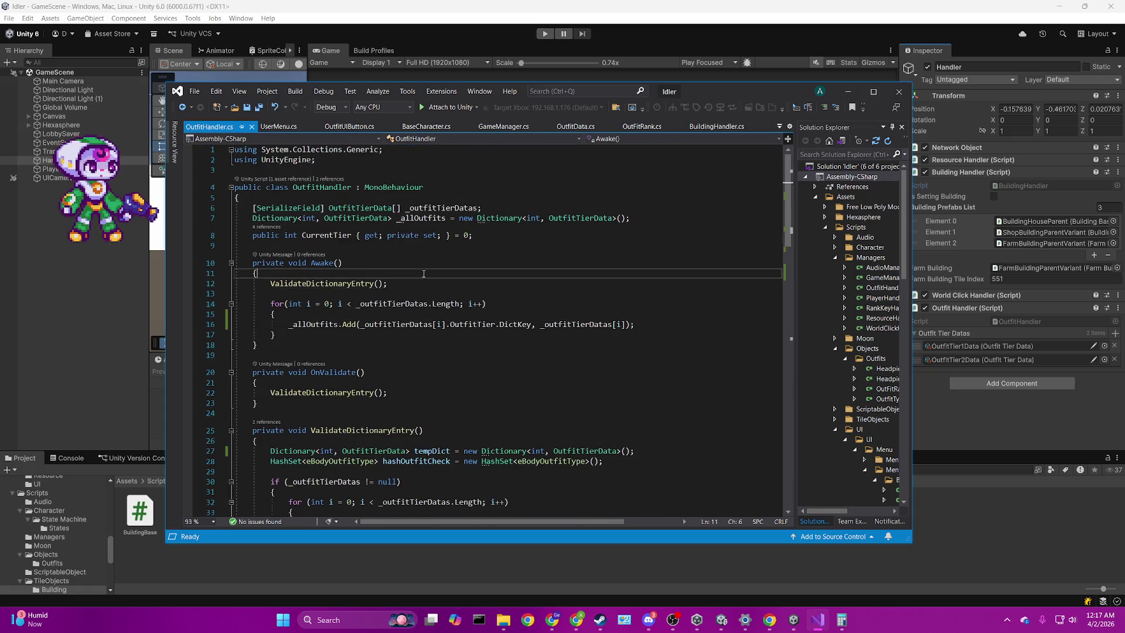
pyautogui.press('Return')
pyautogui.press('Return')
pyautogui.press('Up')
pyautogui.write('GameManager.Instance.set')
pyautogui.press('Down')
pyautogui.write('(this);')
pyautogui.hotkey('ctrl', 's')
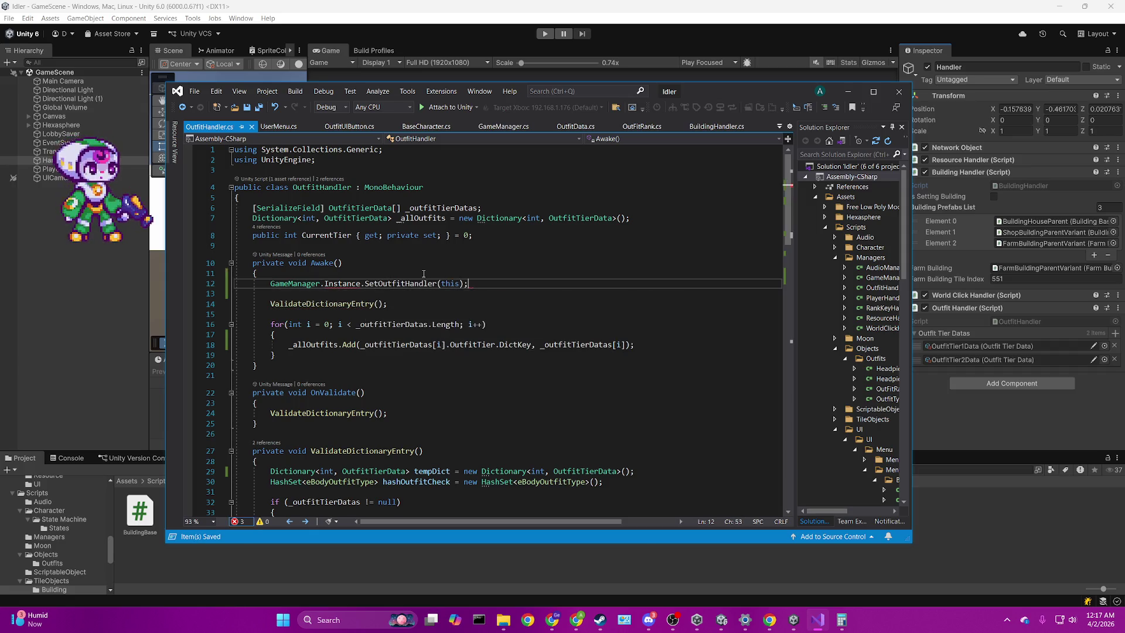
pyautogui.click(551, 19)
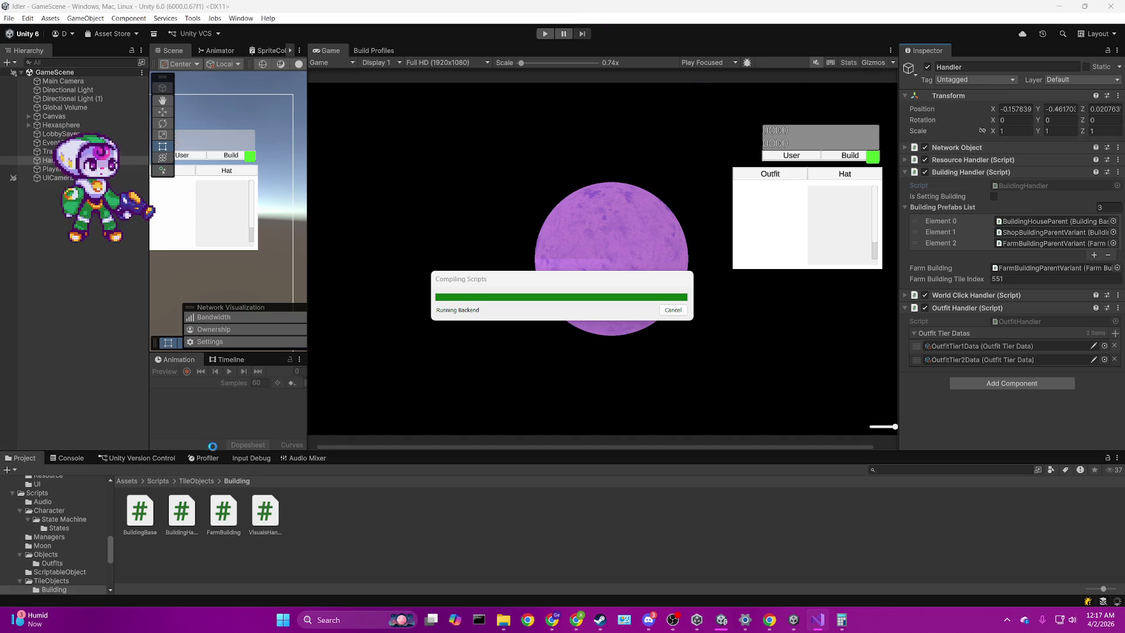
# Step: Clear the Console, open the Scenes/SceneLoader scene, and start Play mode
pyautogui.click(131, 481)
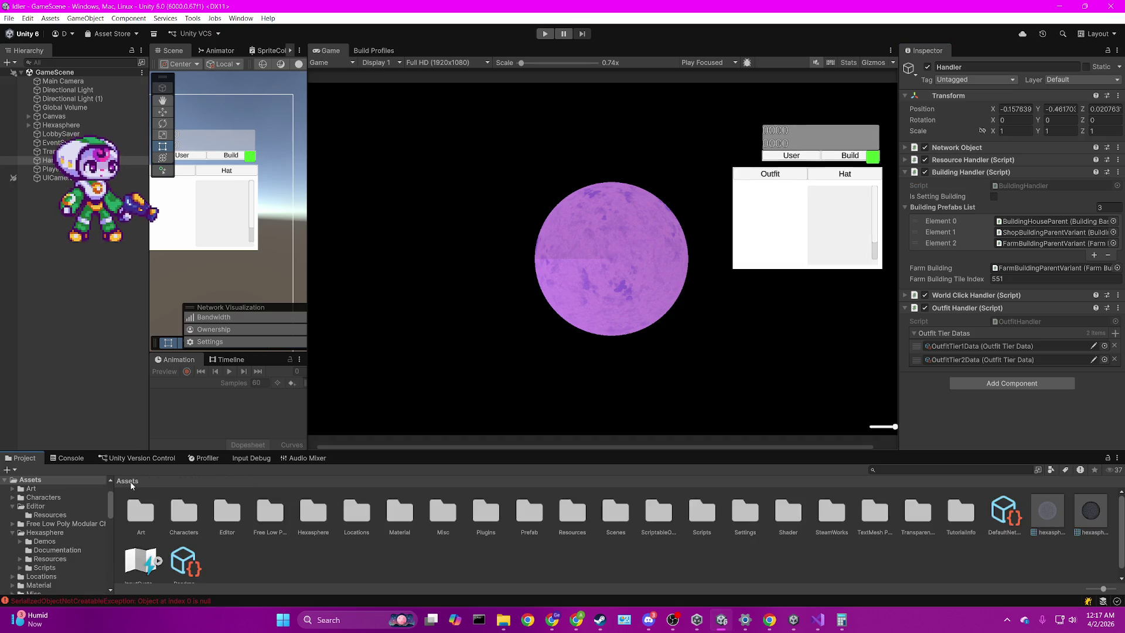
pyautogui.click(55, 458)
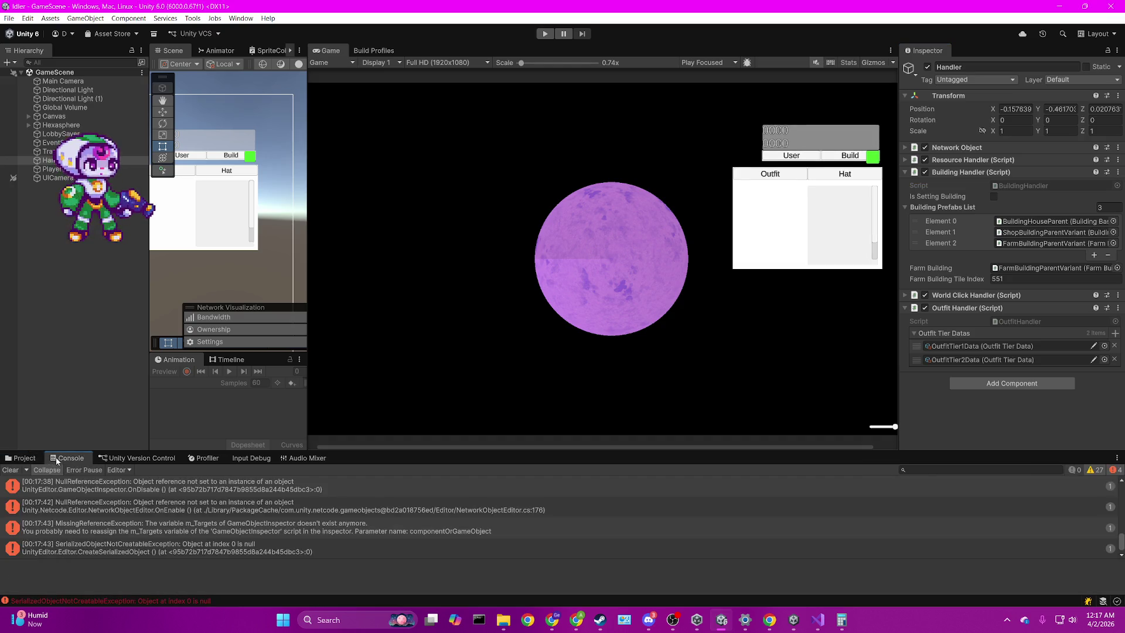
pyautogui.click(13, 471)
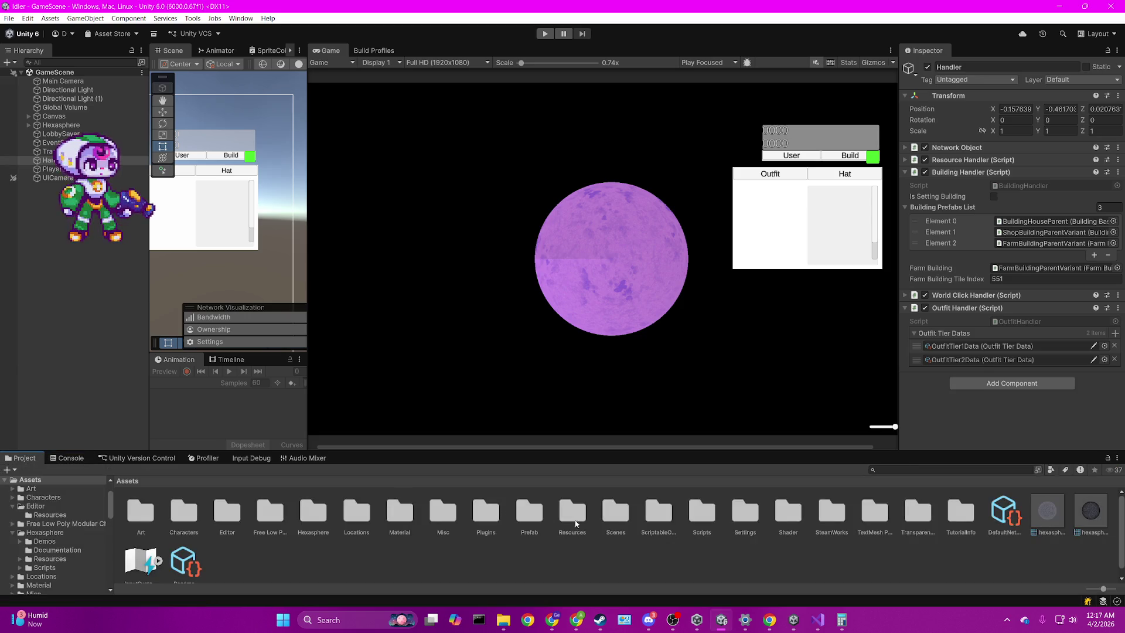
pyautogui.doubleClick(616, 512)
pyautogui.click(265, 514)
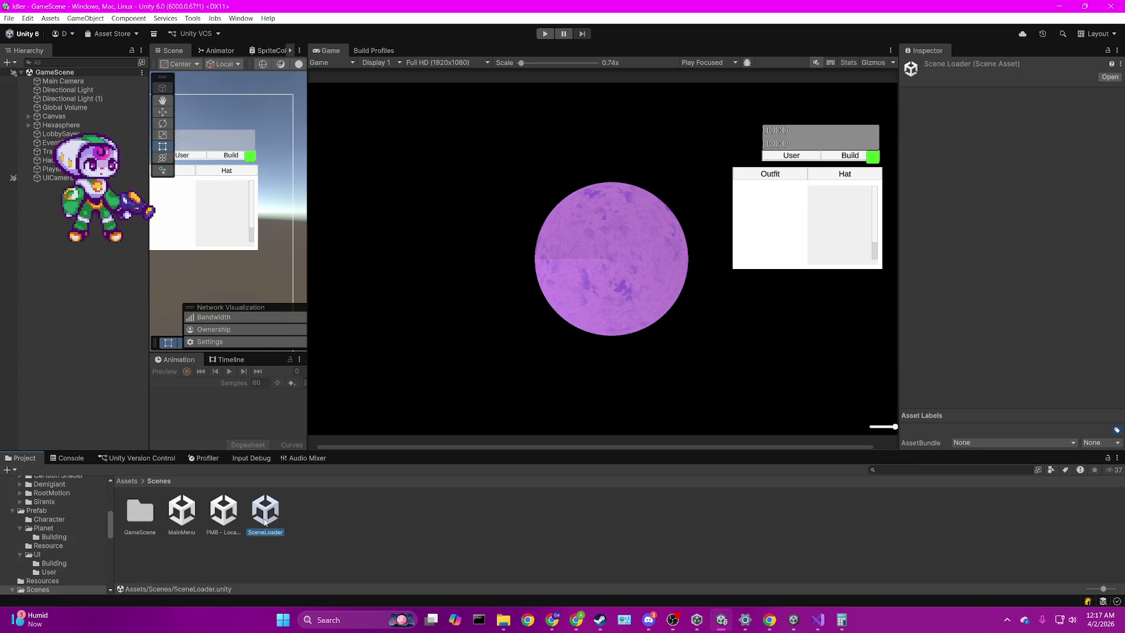
pyautogui.doubleClick(265, 518)
pyautogui.click(545, 33)
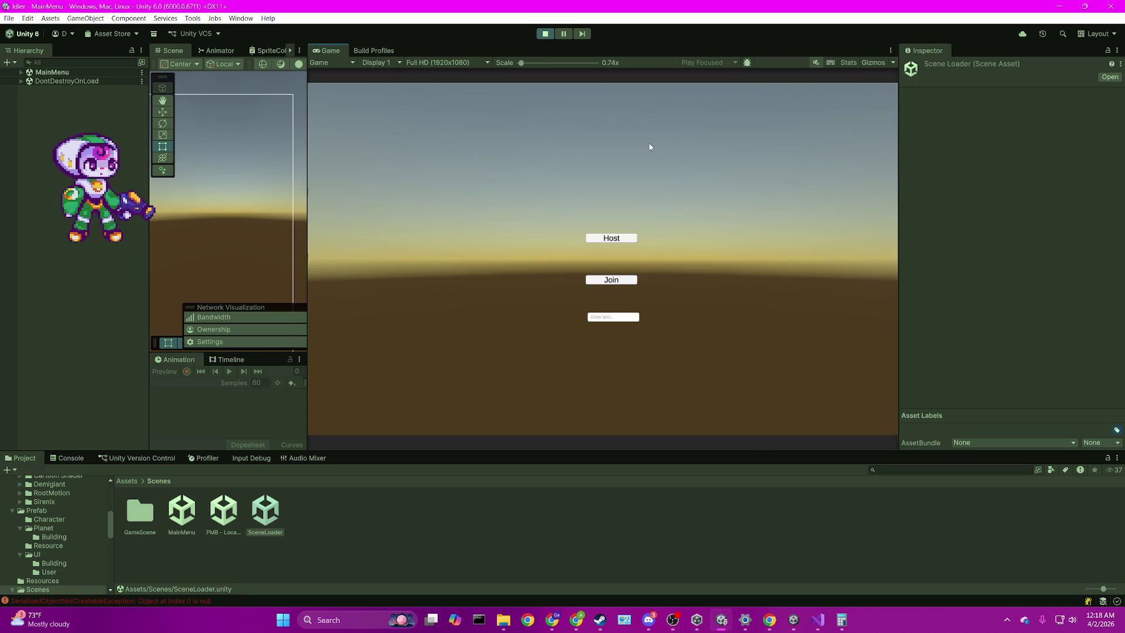
# Step: Host a game, open the OutfitUIButton.InitializeButton error in code, then stop Play mode
pyautogui.click(70, 458)
pyautogui.scroll(-1, 252, 522)
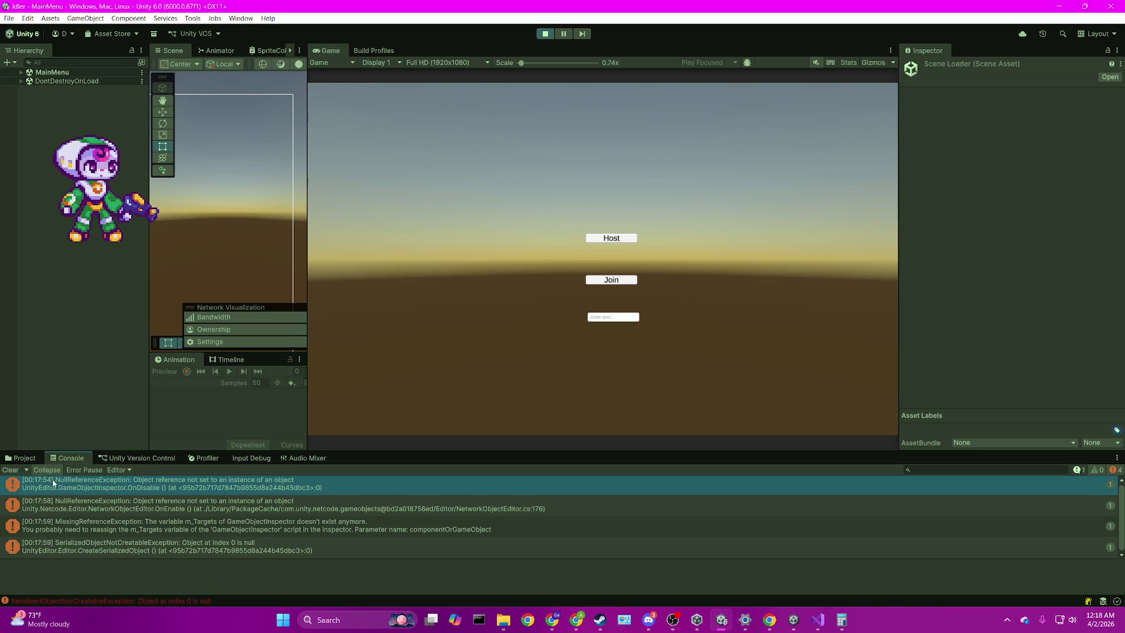
pyautogui.click(11, 469)
pyautogui.click(624, 241)
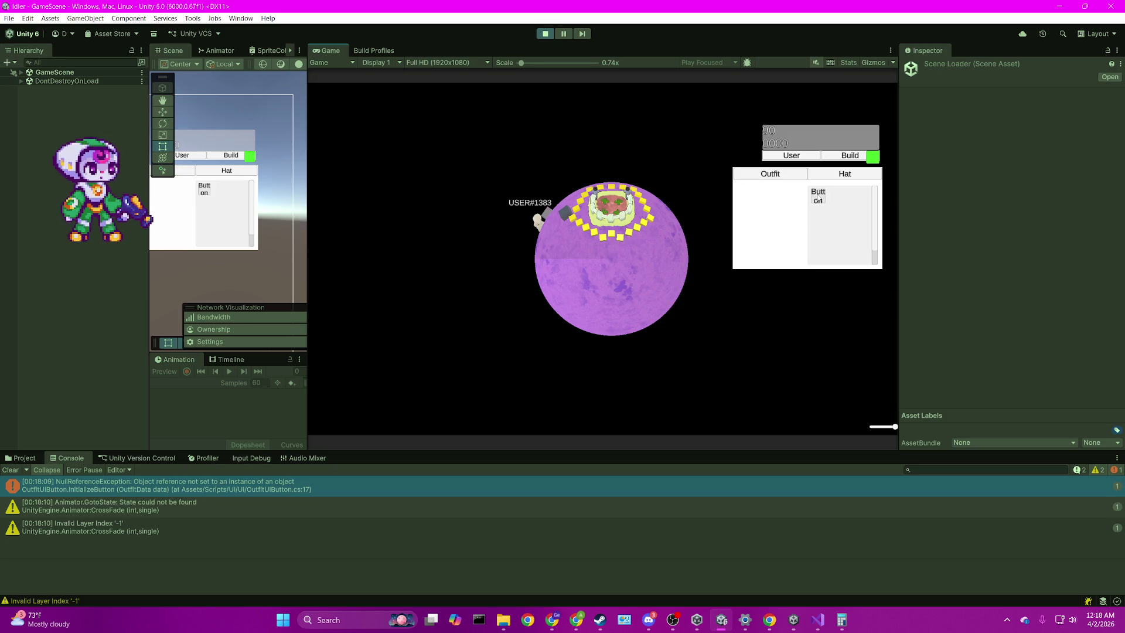
pyautogui.doubleClick(144, 491)
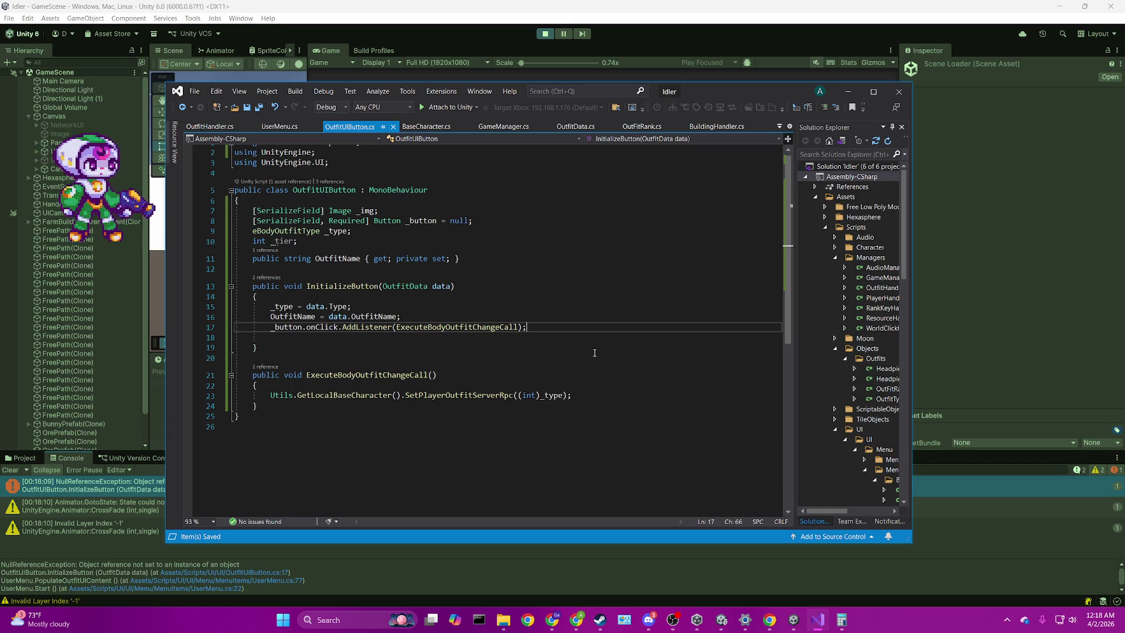
pyautogui.hotkey('alt', 'Tab')
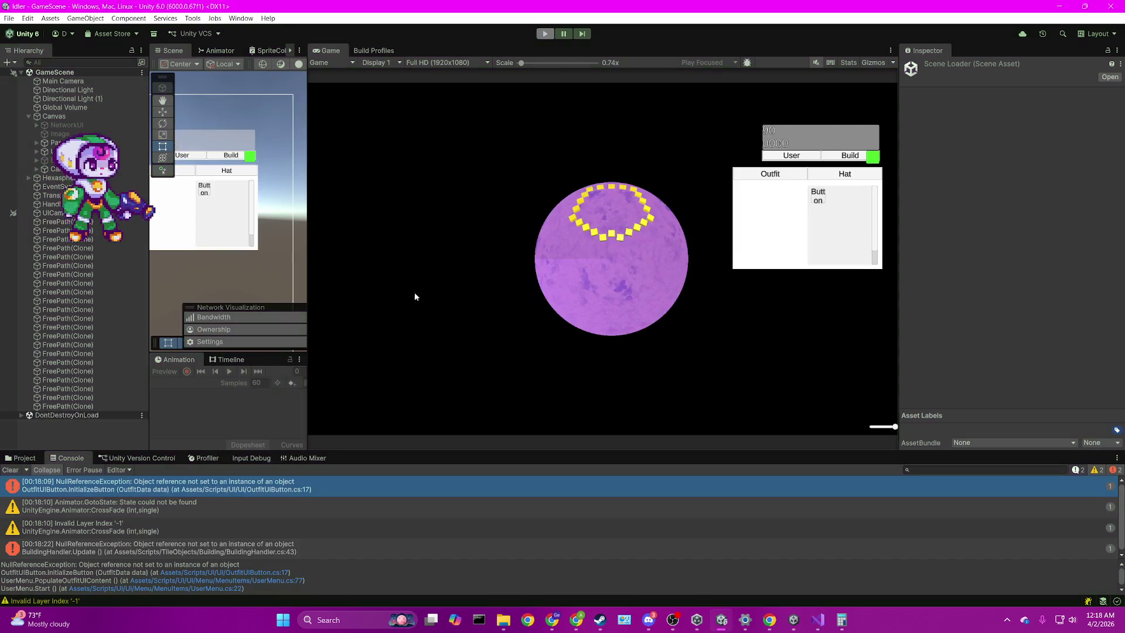
pyautogui.hotkey('ctrl', 'p')
# Step: Open the GameScene scene from the Scenes folder
pyautogui.click(21, 457)
pyautogui.click(141, 511)
pyautogui.doubleClick(143, 518)
pyautogui.doubleClick(181, 515)
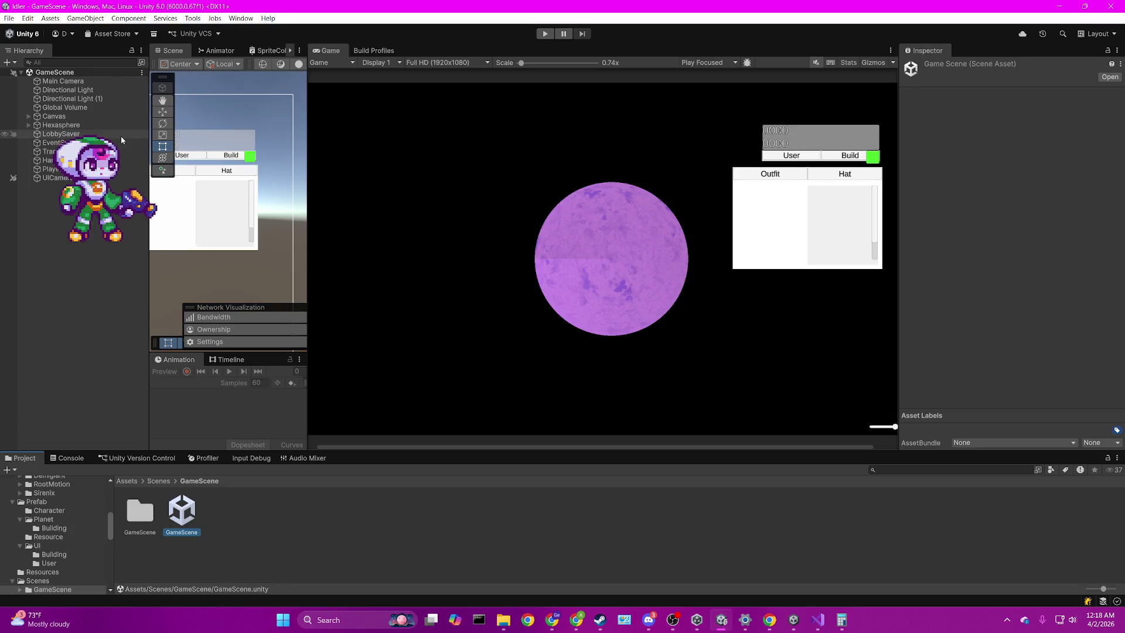
# Step: In Prefab/UI/User, assign OutfitUIButtonPrefab's own Button to its Outfit UI Button's Button field
pyautogui.click(127, 480)
pyautogui.doubleClick(529, 511)
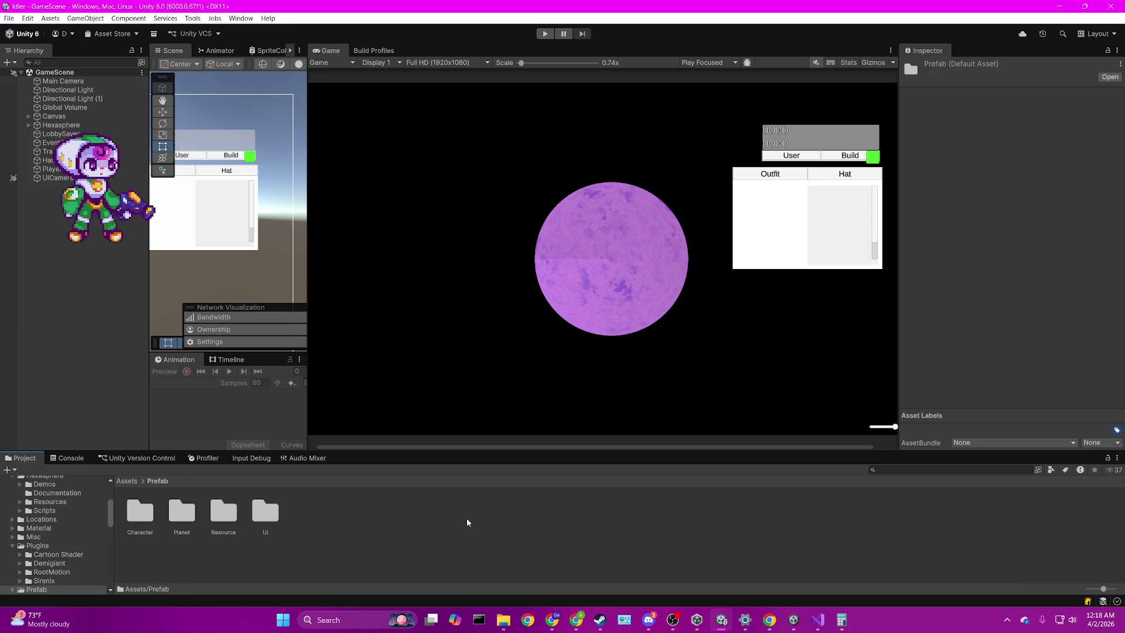
pyautogui.click(182, 511)
pyautogui.click(223, 511)
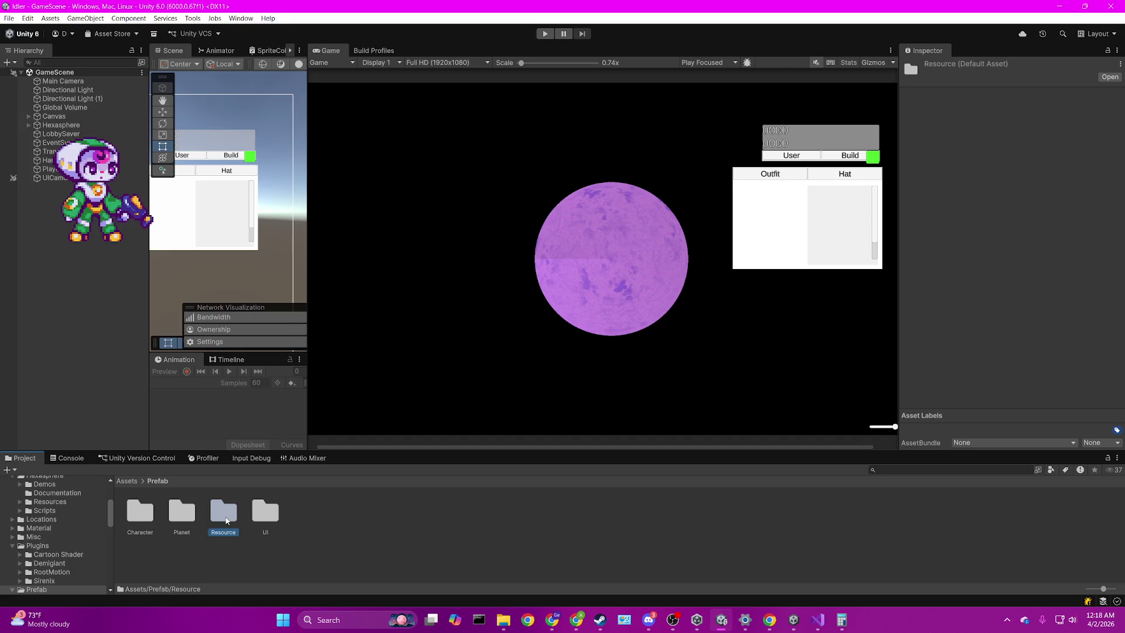
pyautogui.click(170, 508)
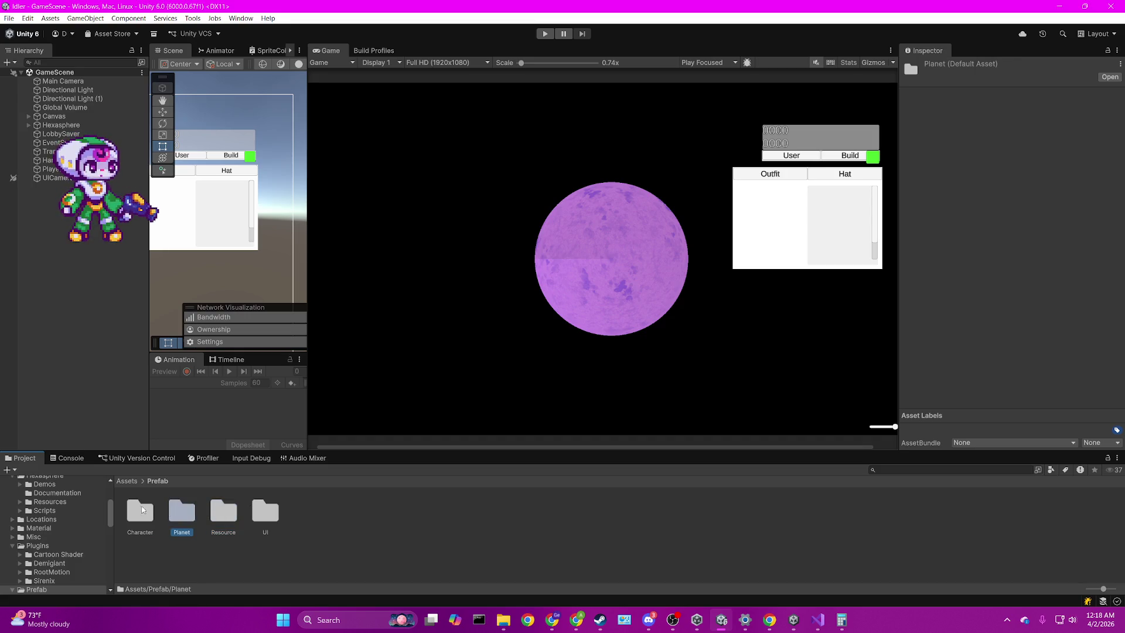
pyautogui.click(279, 512)
pyautogui.doubleClick(266, 511)
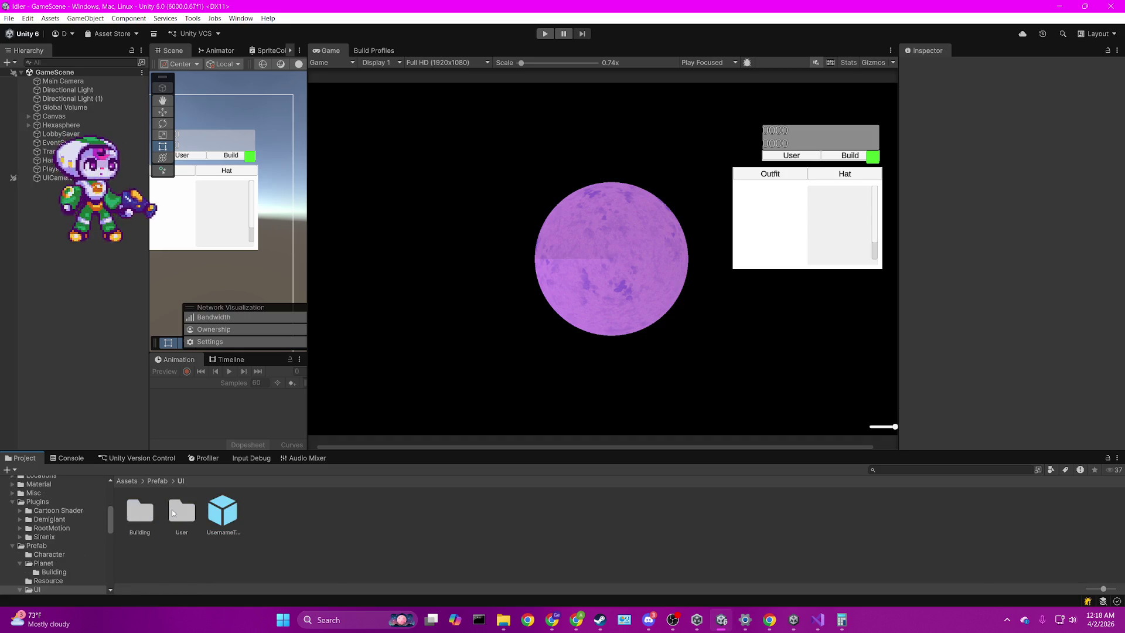
pyautogui.doubleClick(171, 509)
pyautogui.click(175, 514)
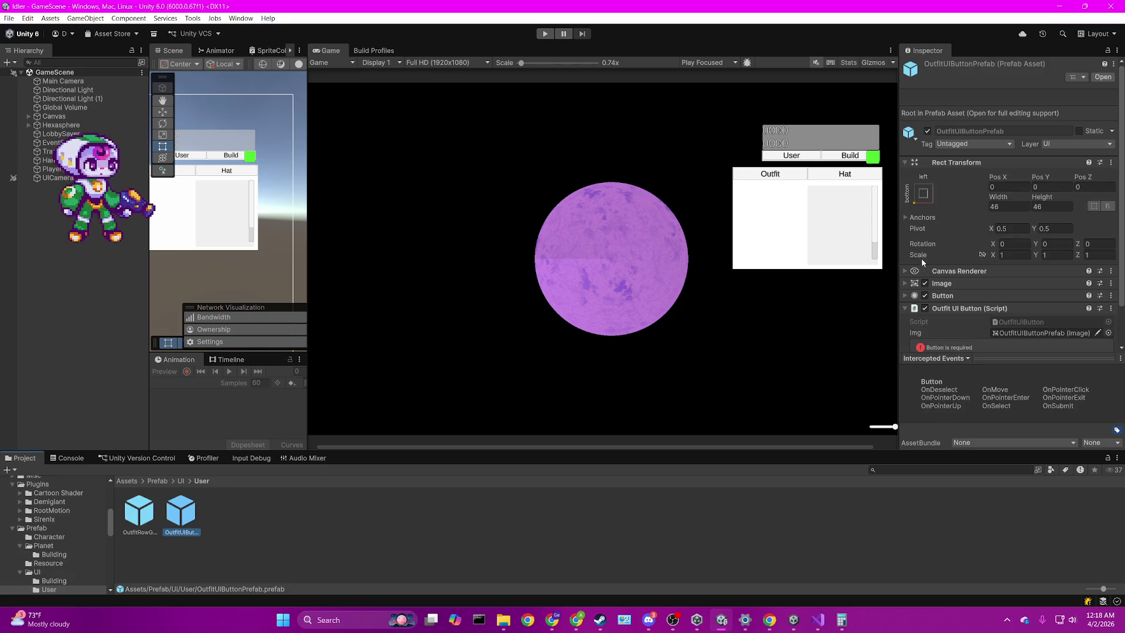
pyautogui.moveTo(942, 250); pyautogui.dragTo(1031, 317)
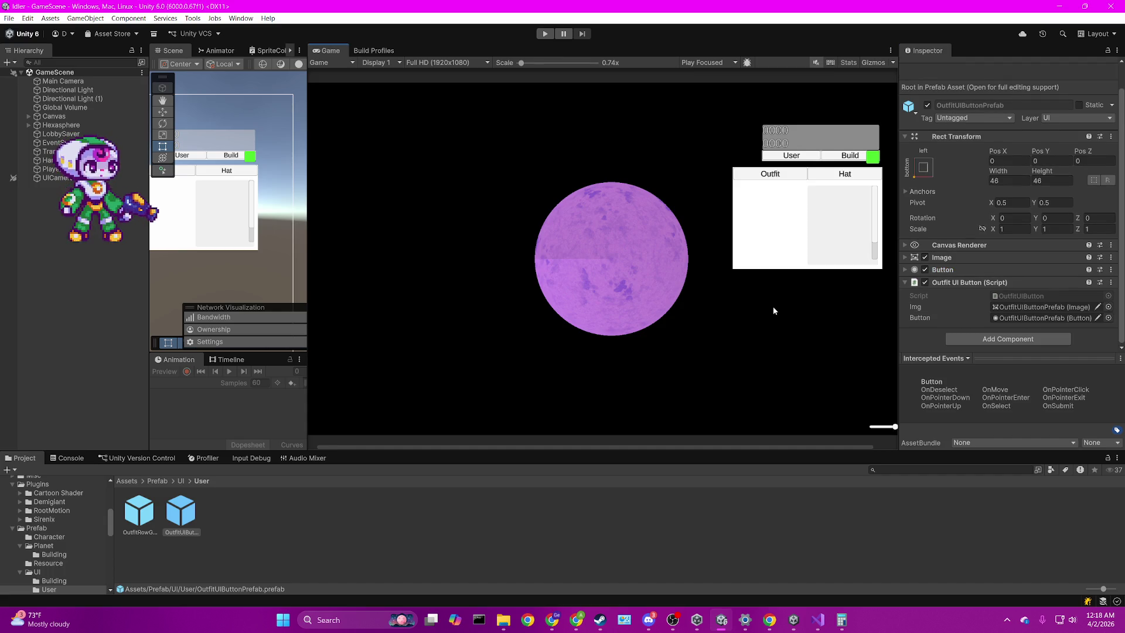
# Step: Open the SceneLoader scene from the Assets Scenes folder
pyautogui.click(127, 480)
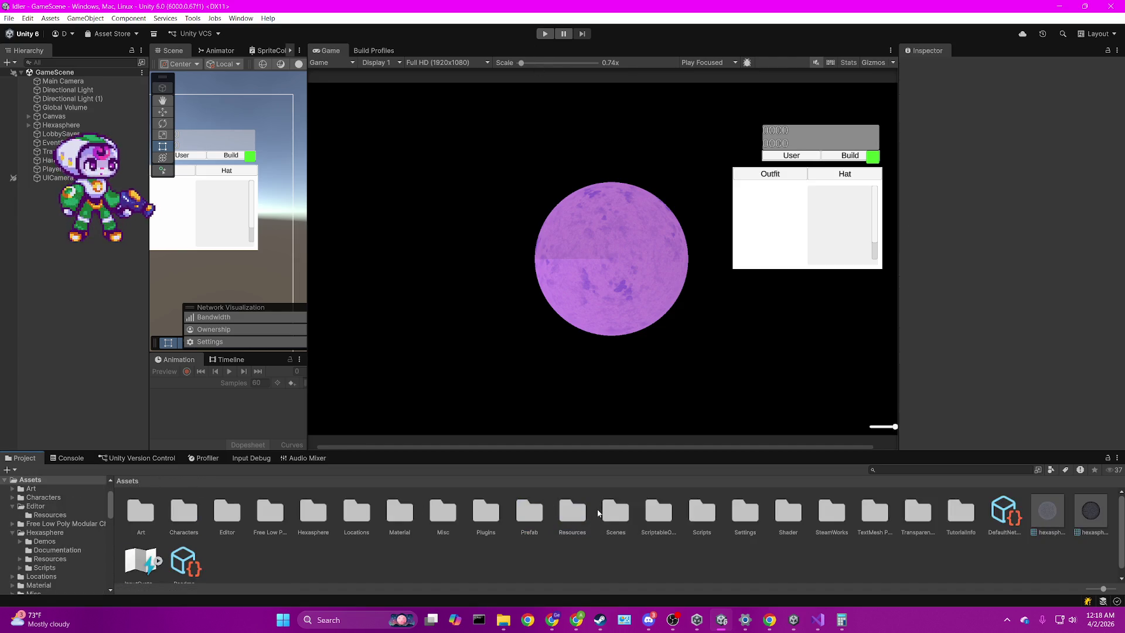
pyautogui.doubleClick(614, 513)
pyautogui.doubleClick(266, 523)
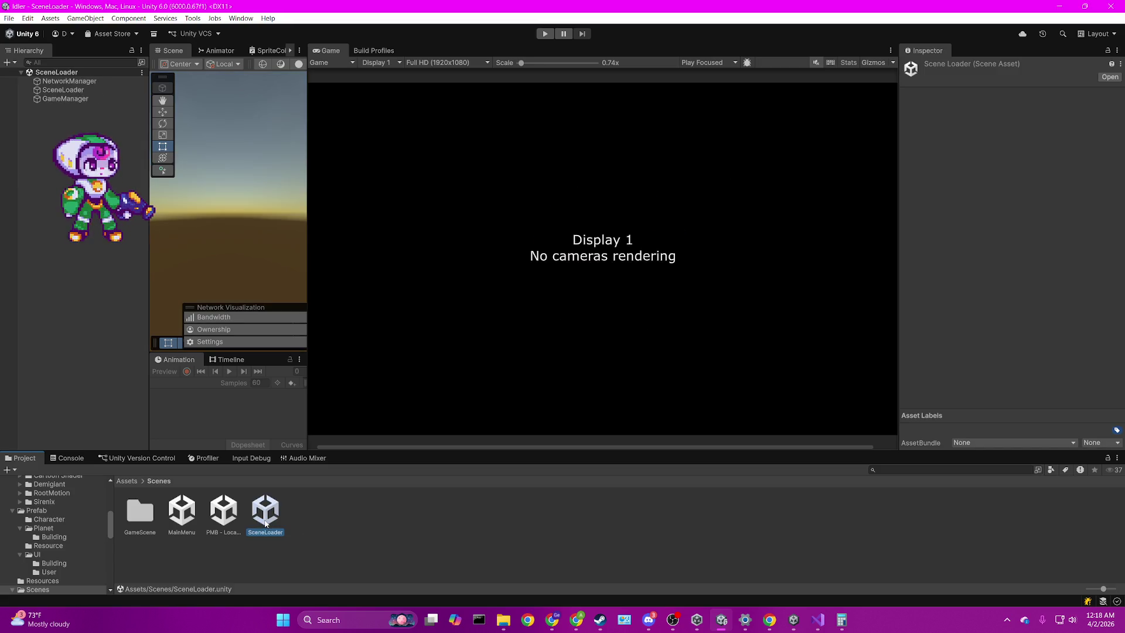
# Step: Play and host the game, then jump from the Console's KeyNotFoundException to UserMenu.cs
pyautogui.hotkey('ctrl', 'p')
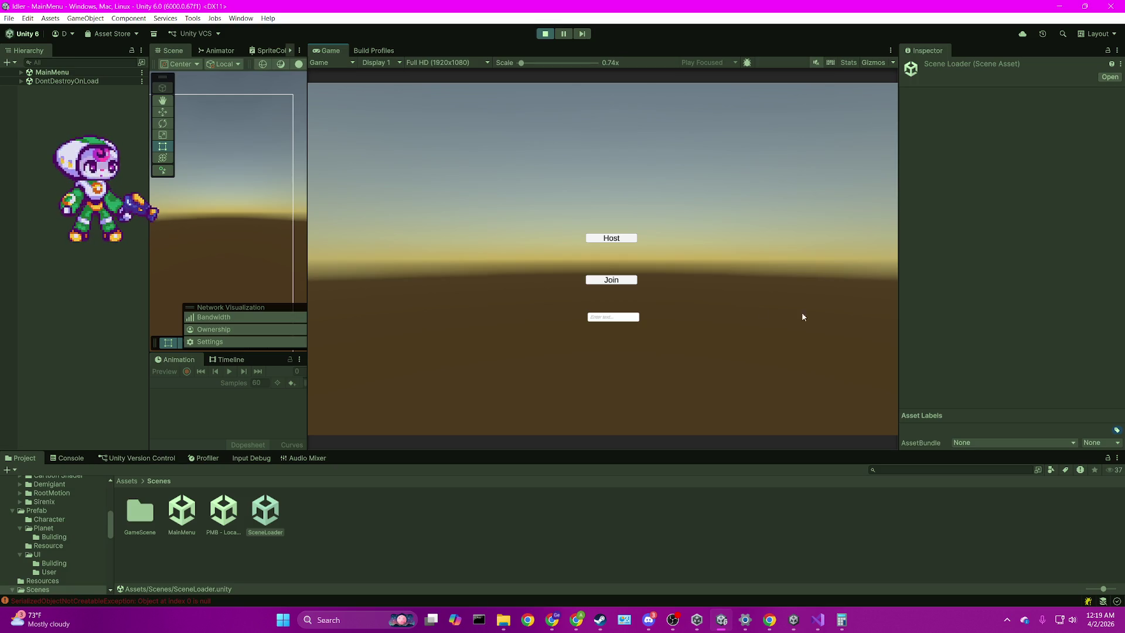
pyautogui.click(626, 235)
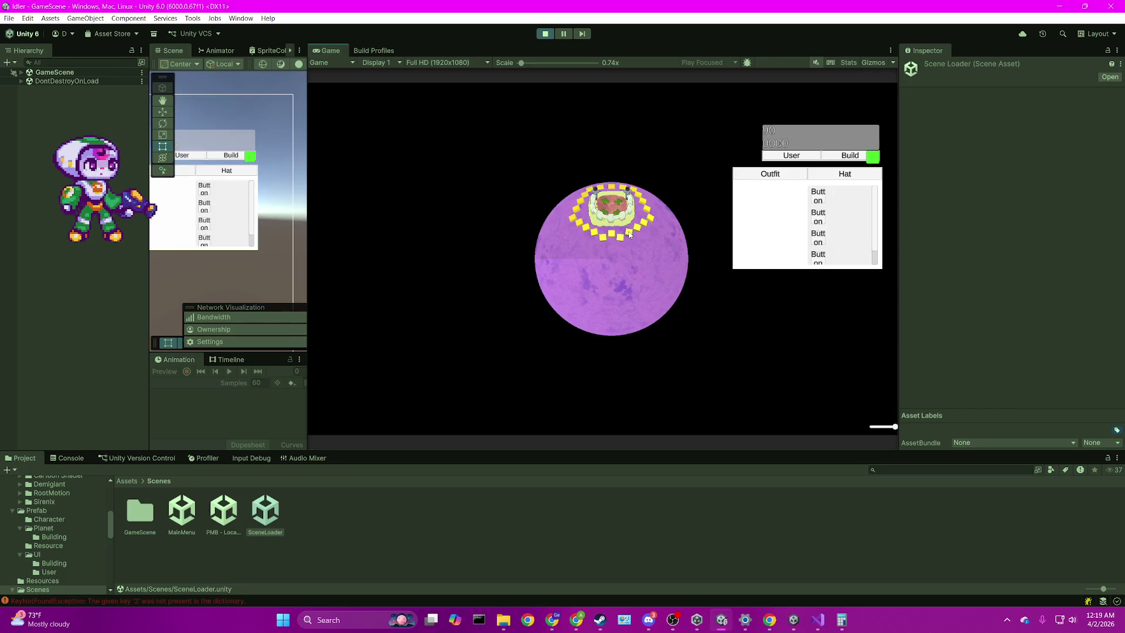
pyautogui.click(62, 460)
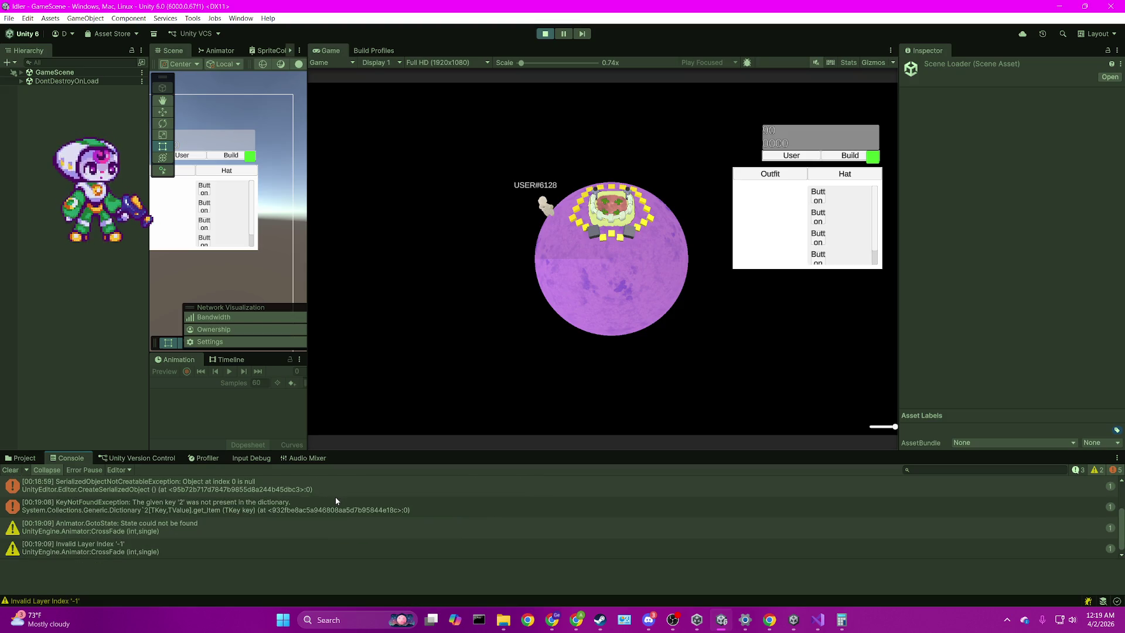
pyautogui.doubleClick(294, 505)
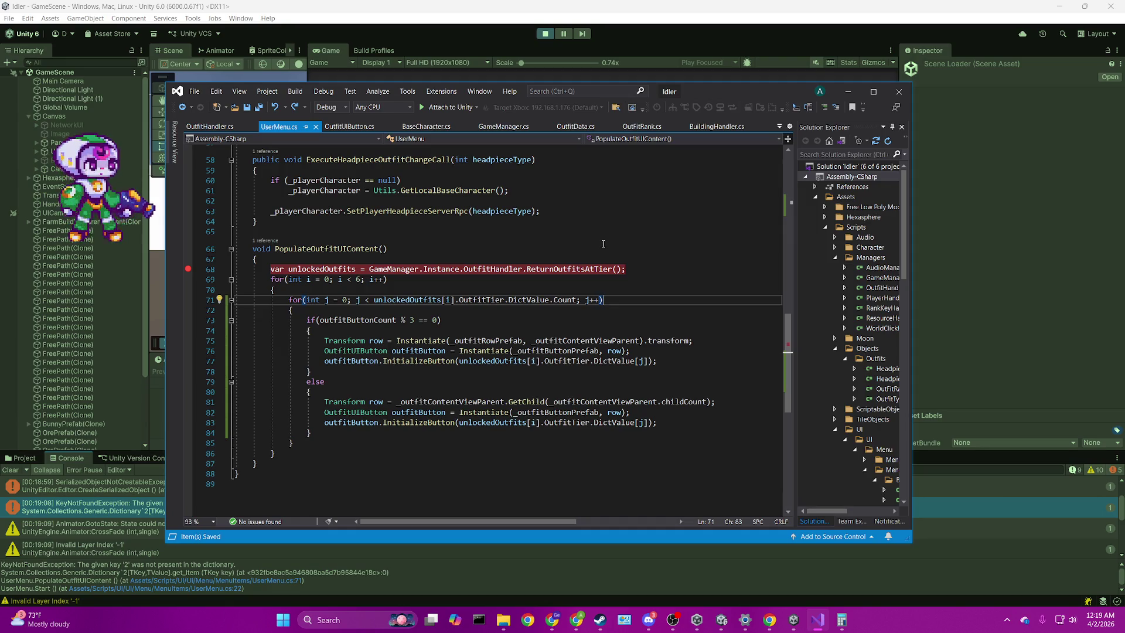
# Step: Back in Unity, select the Outfit View scroll area and toggle Play mode
pyautogui.click(23, 230)
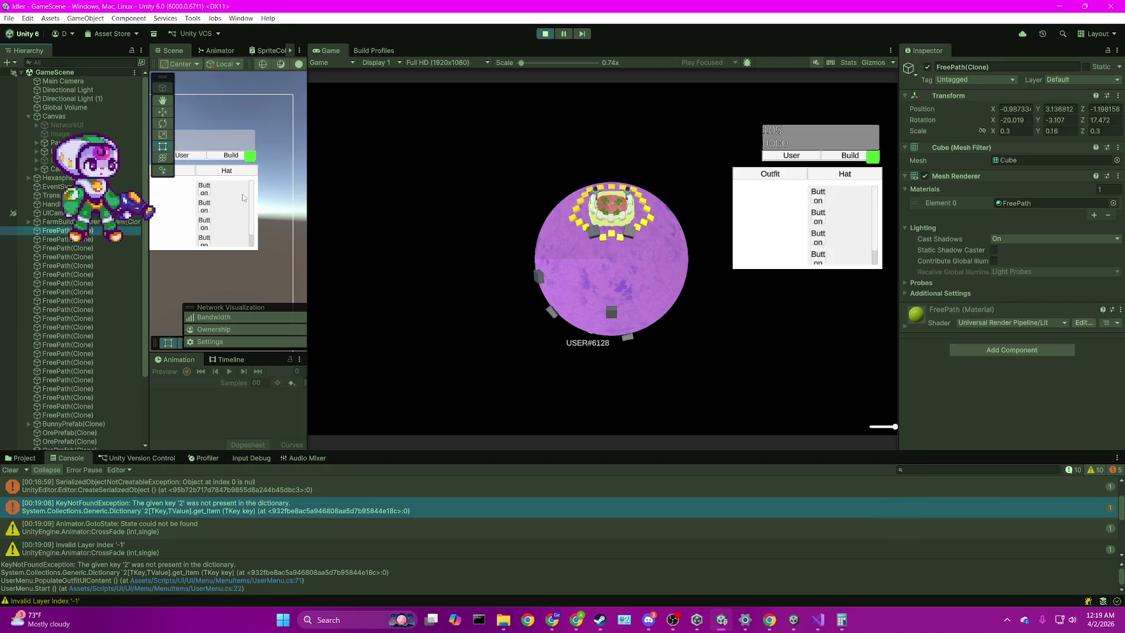
pyautogui.click(212, 209)
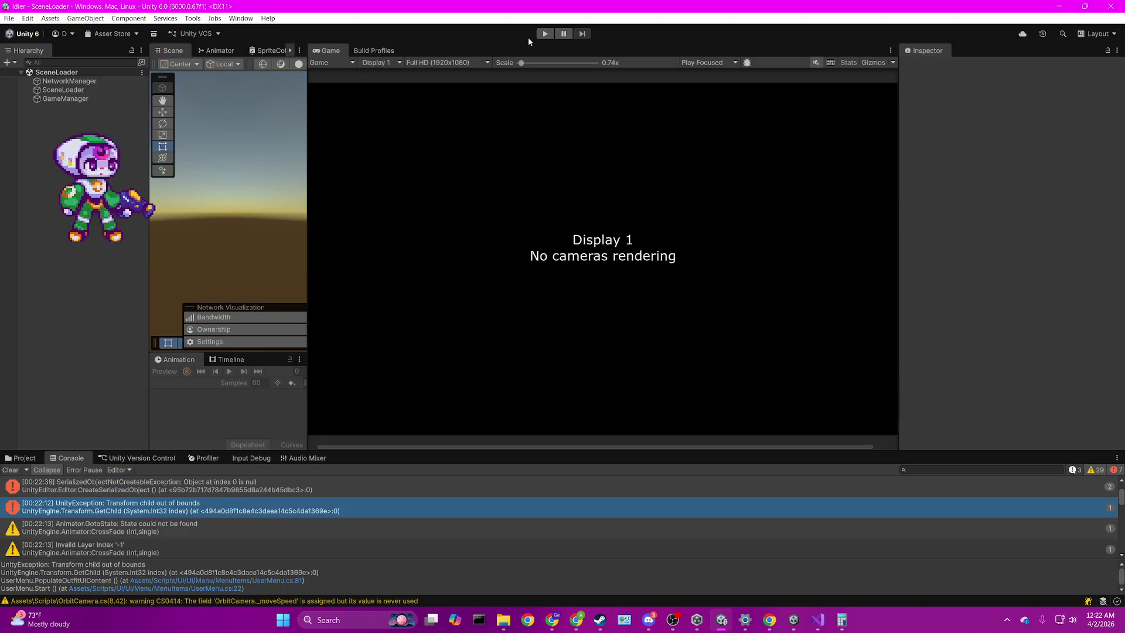
pyautogui.click(545, 34)
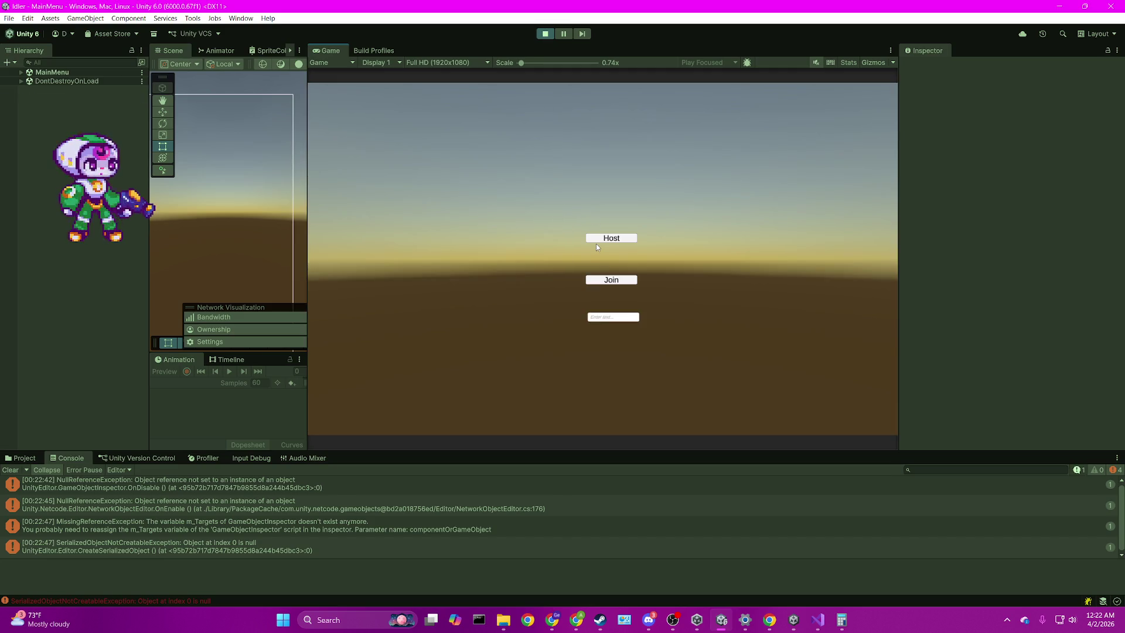
# Step: Host a game and open the KeyNotFoundException's source line 71 in UserMenu.cs
pyautogui.click(596, 240)
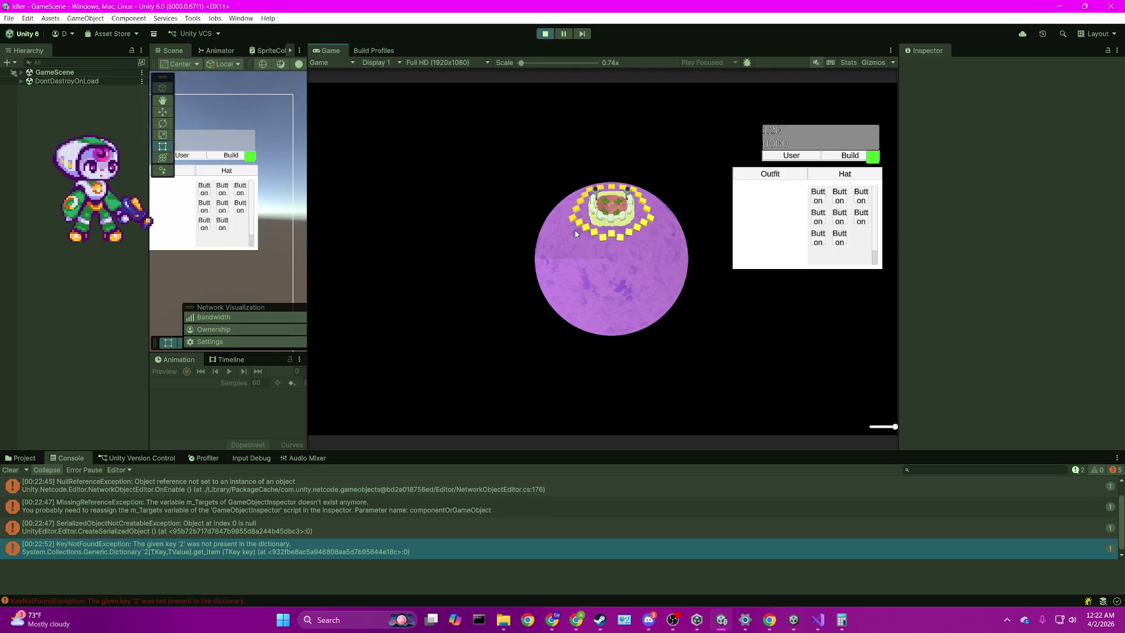
pyautogui.click(192, 509)
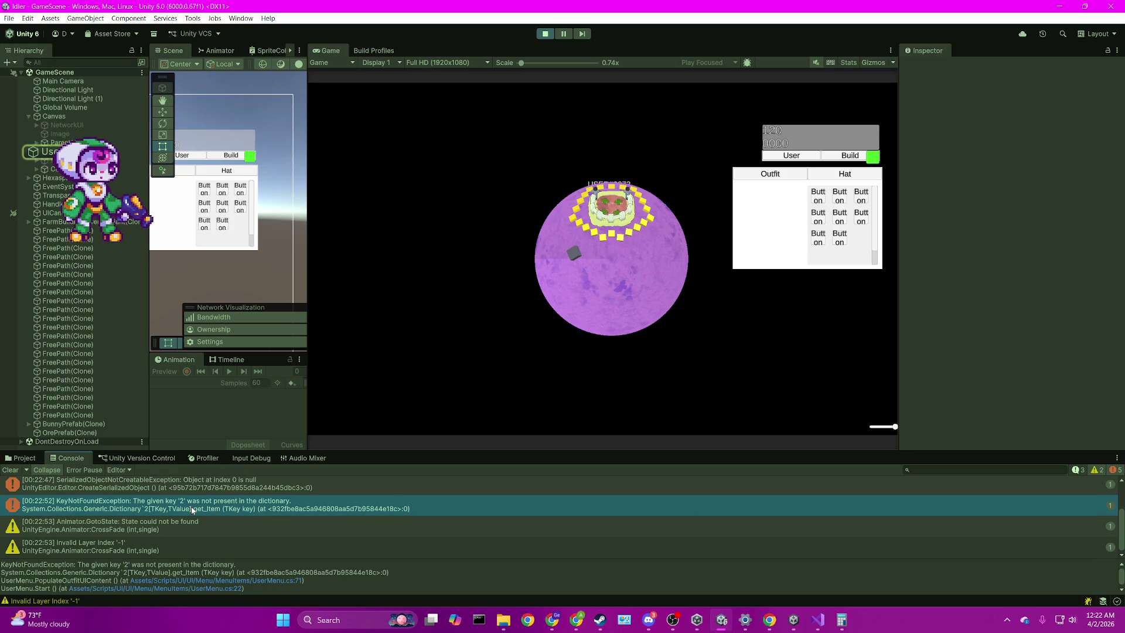
pyautogui.doubleClick(192, 509)
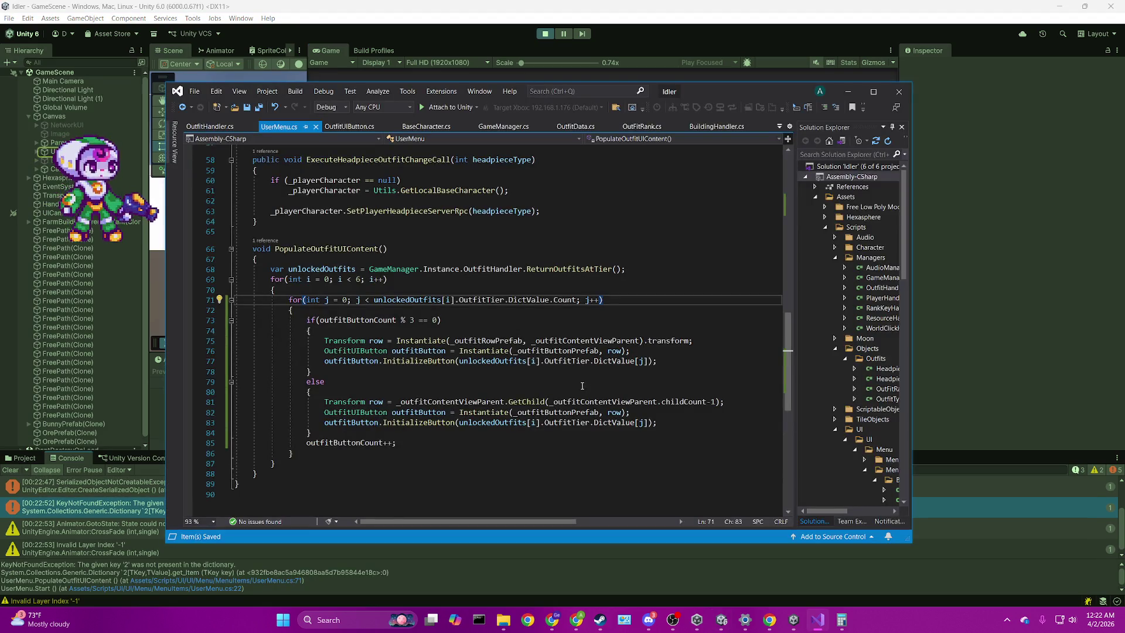
# Step: Set a breakpoint on line 71's inner loop and attach the debugger to Unity
pyautogui.click(188, 300)
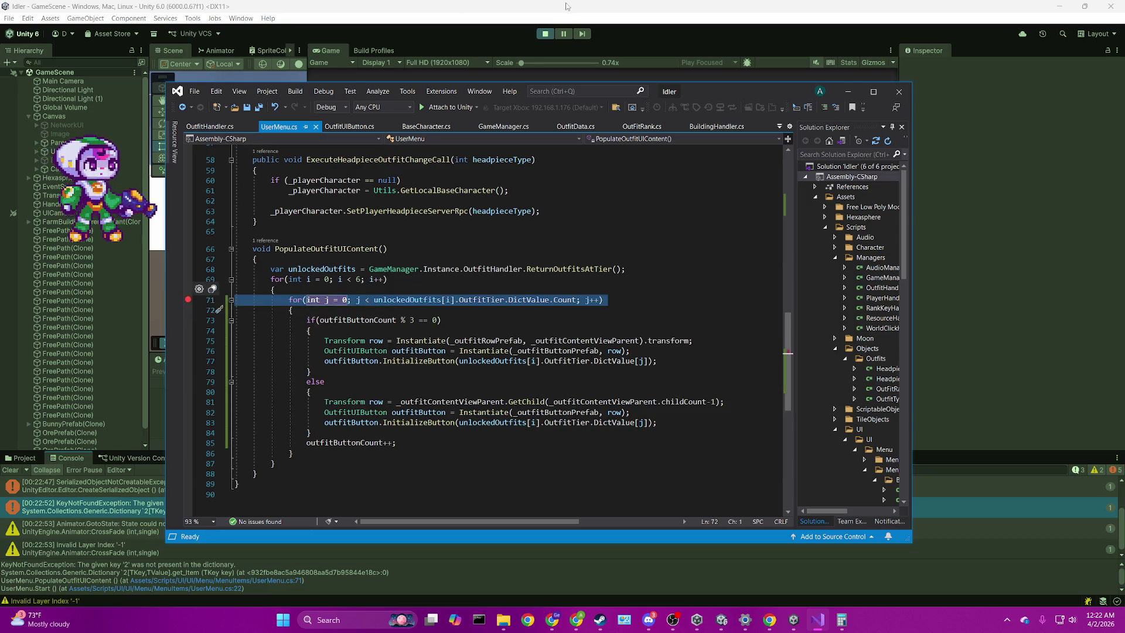
pyautogui.click(545, 33)
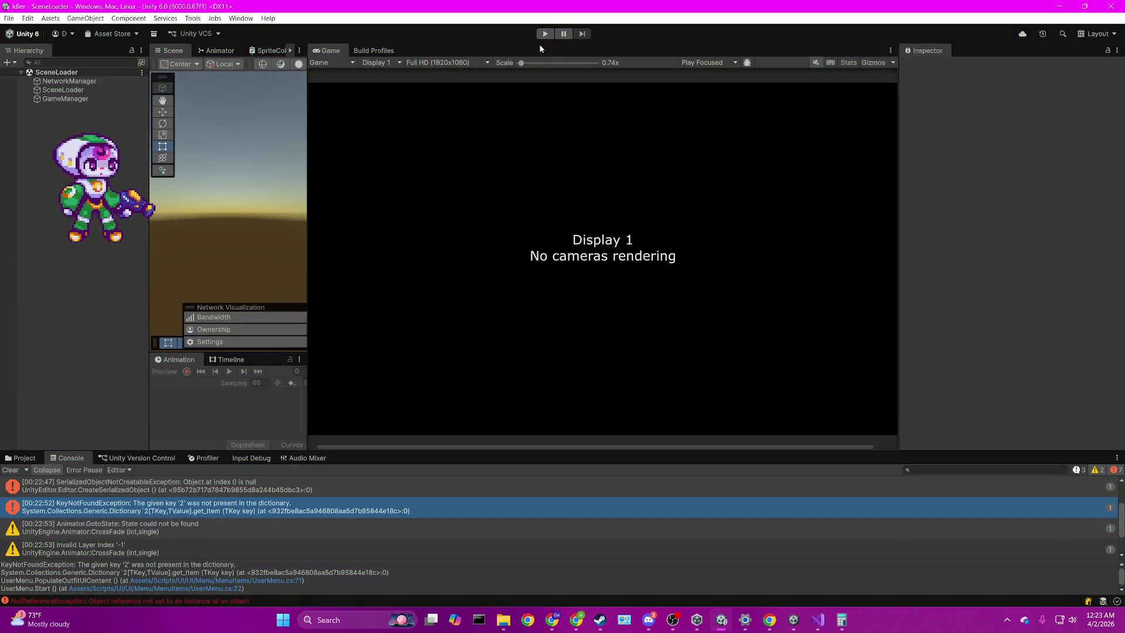
pyautogui.click(818, 620)
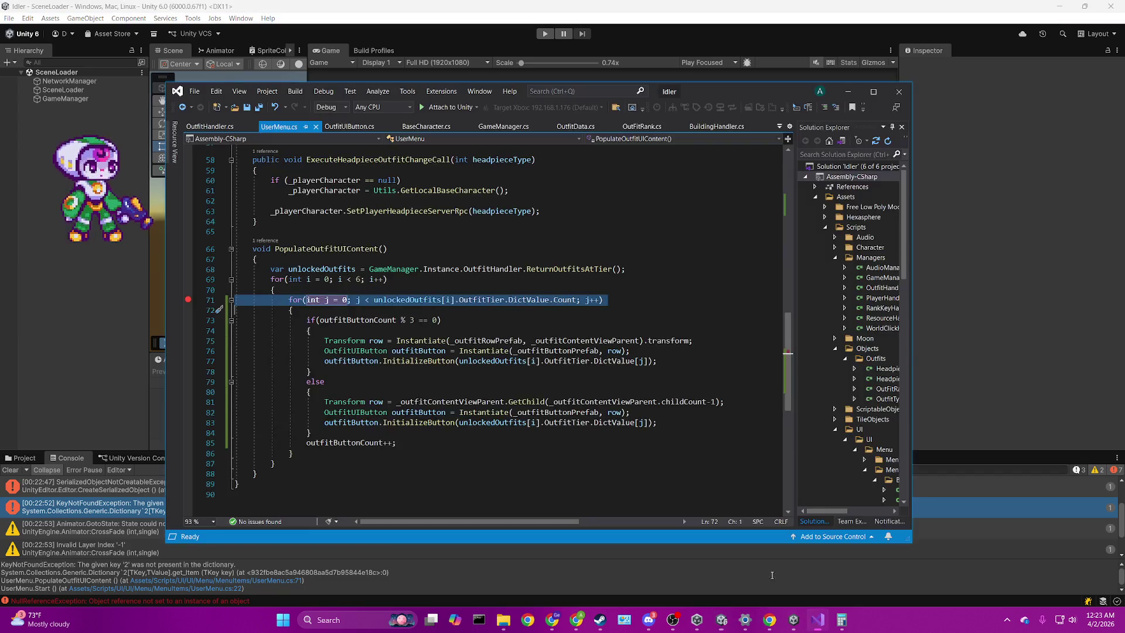
pyautogui.click(446, 107)
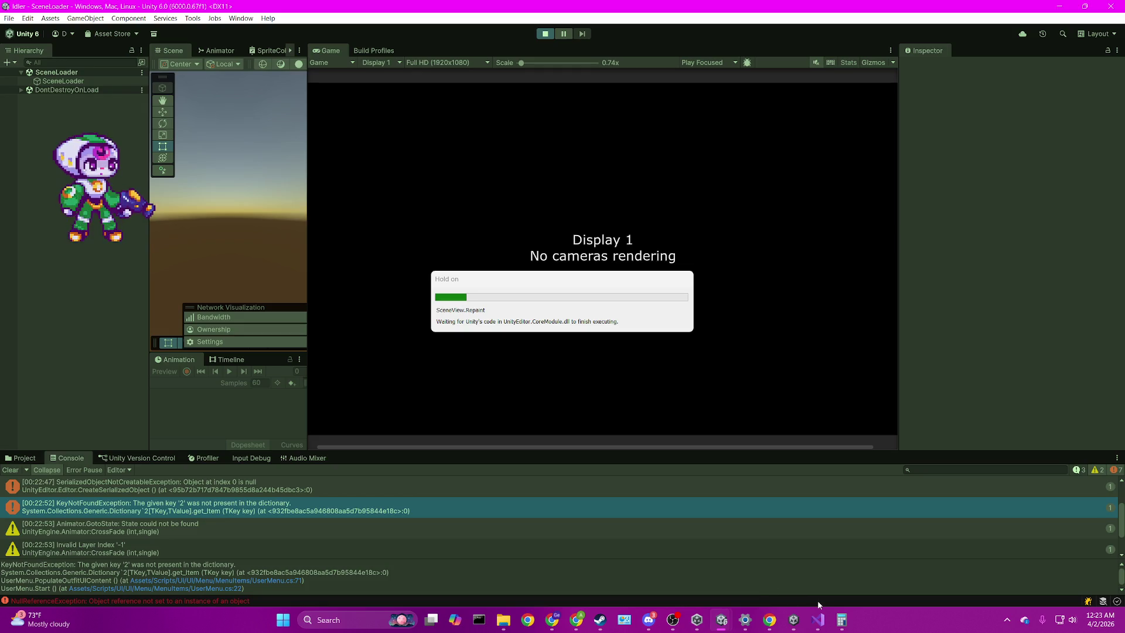
# Step: Stop the running game and place the cursor at the end of line 70
pyautogui.click(819, 620)
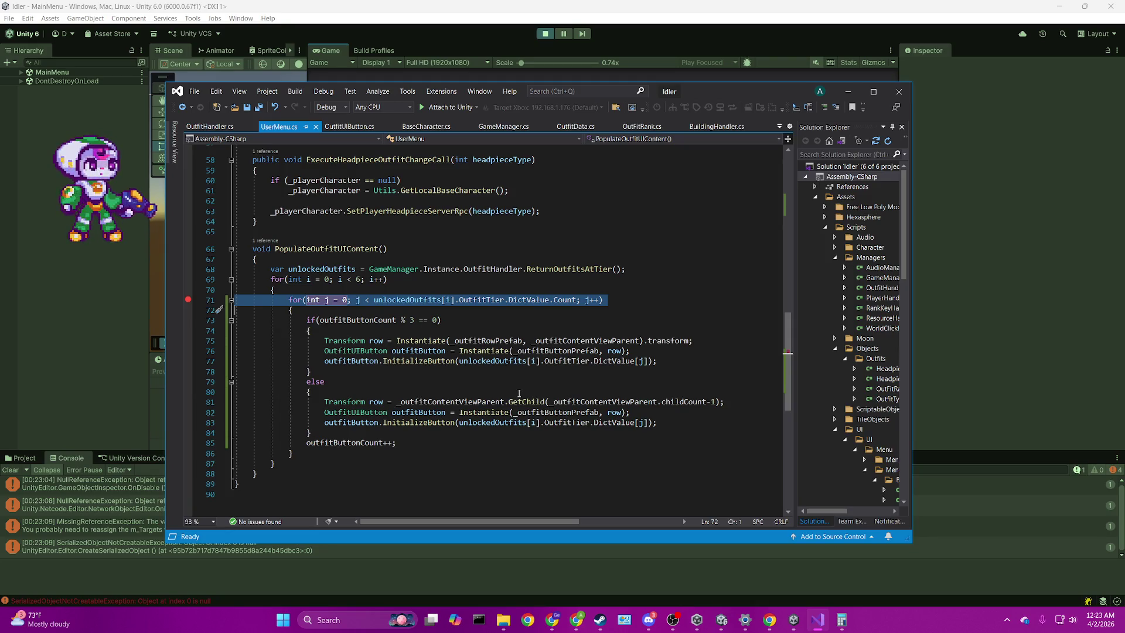
pyautogui.click(555, 32)
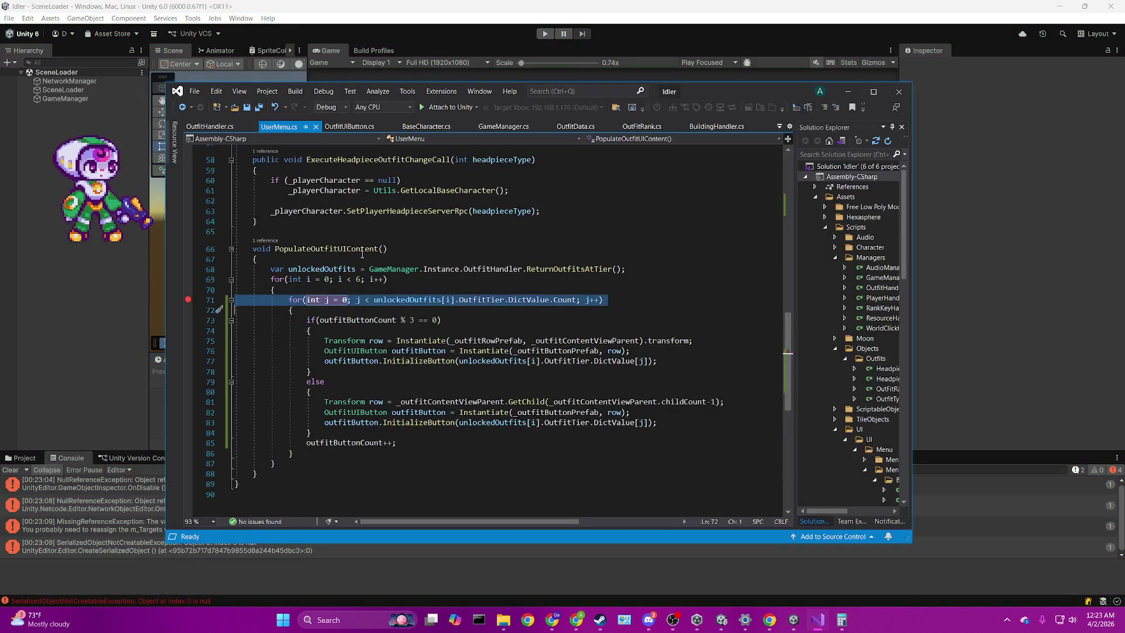
pyautogui.click(417, 289)
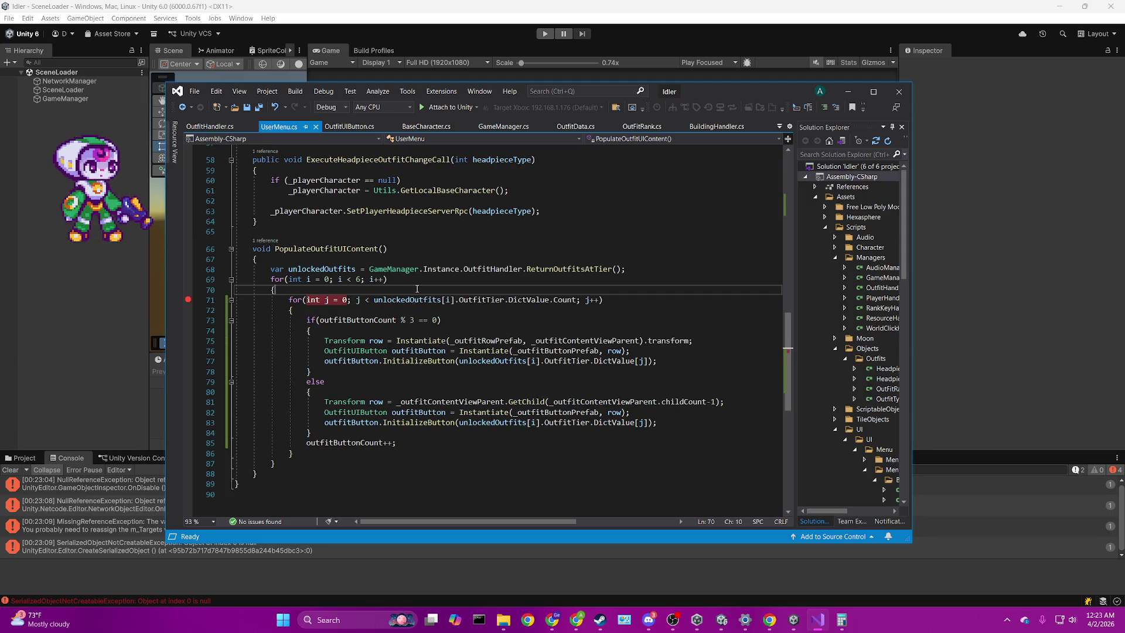
# Step: Insert 'if (!unlockedOutfits.ContainsKey(i))' on a new line above the inner for-loop
pyautogui.press('Return')
pyautogui.press('Return')
pyautogui.press('Up')
pyautogui.write('if(i')
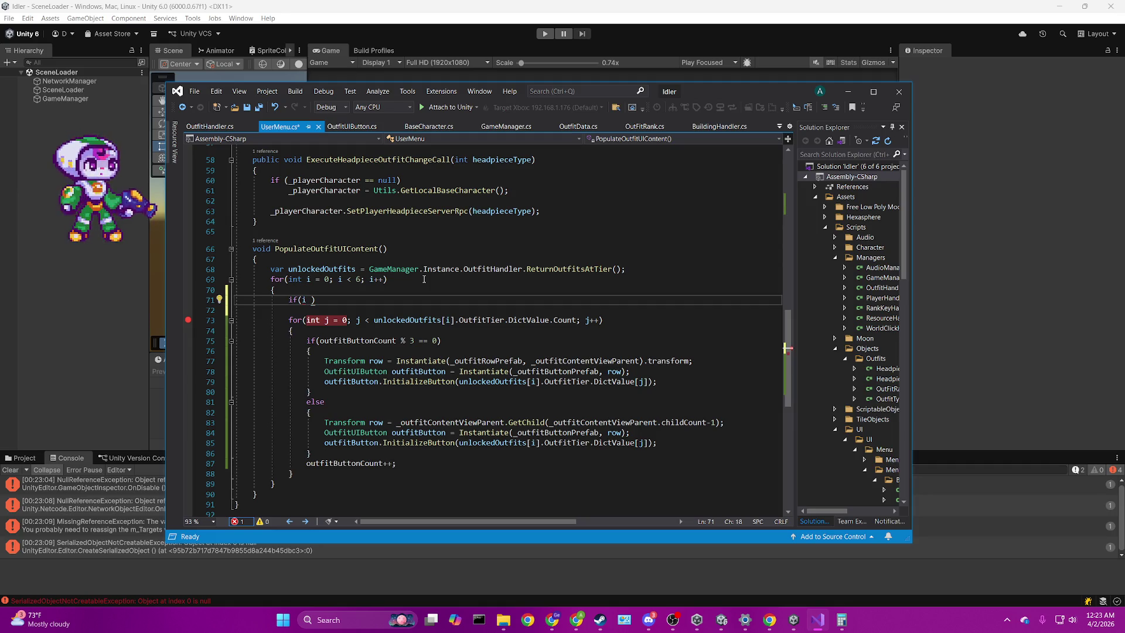
pyautogui.press('BackSpace')
pyautogui.press('BackSpace')
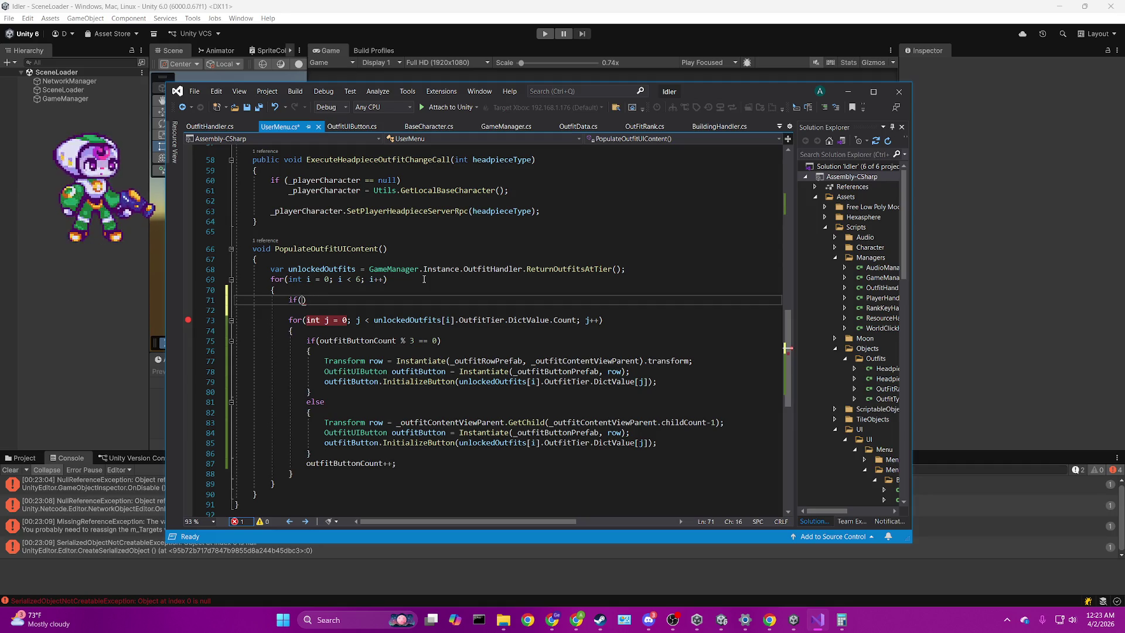
pyautogui.write('unlockedOutfits')
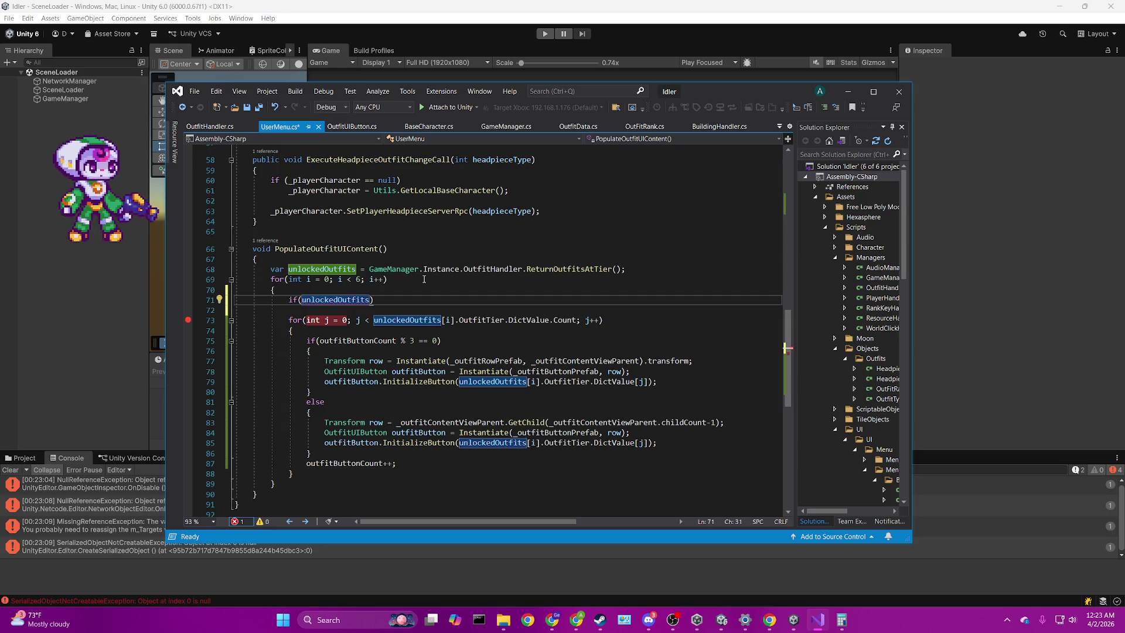
pyautogui.write('.try')
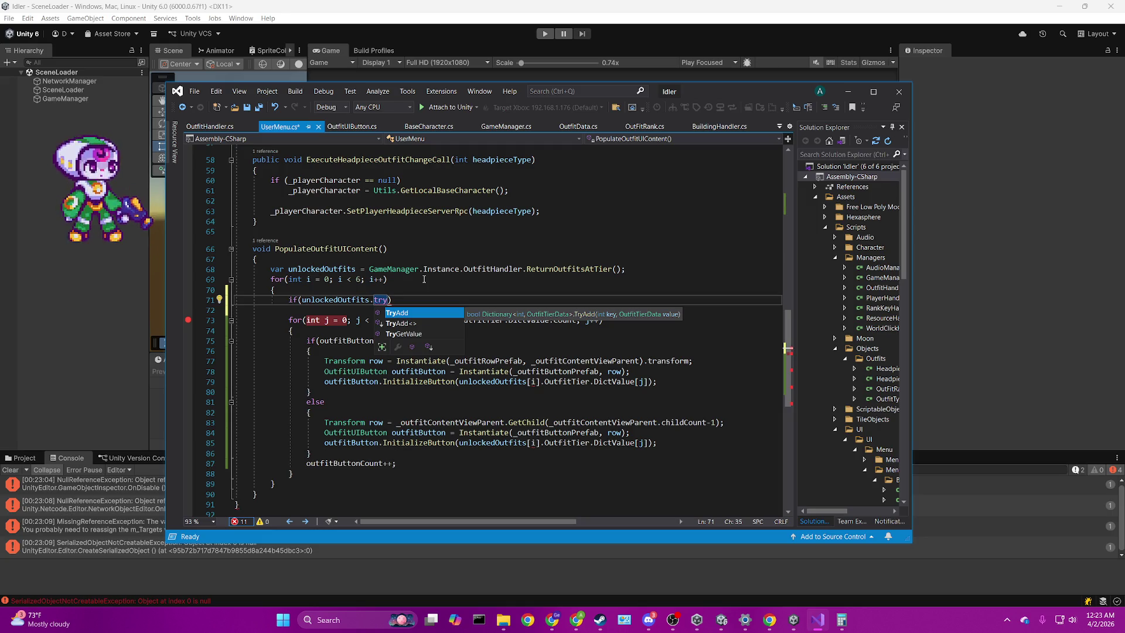
pyautogui.press('Down')
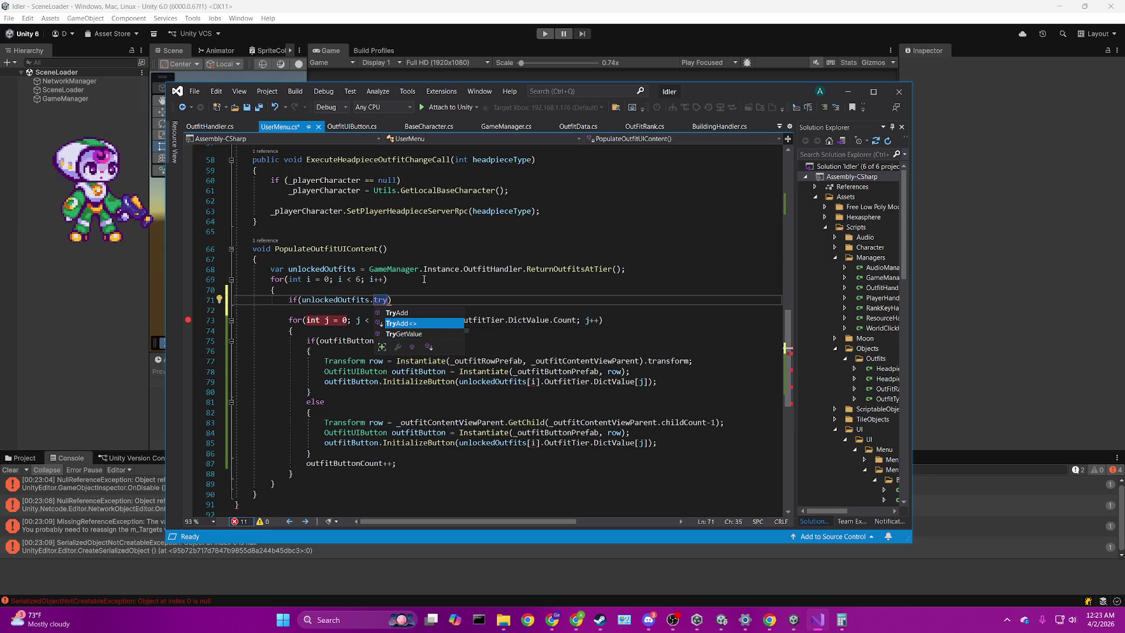
pyautogui.press('Up')
pyautogui.press('BackSpace')
pyautogui.press('BackSpace')
pyautogui.press('BackSpace')
pyautogui.write('get')
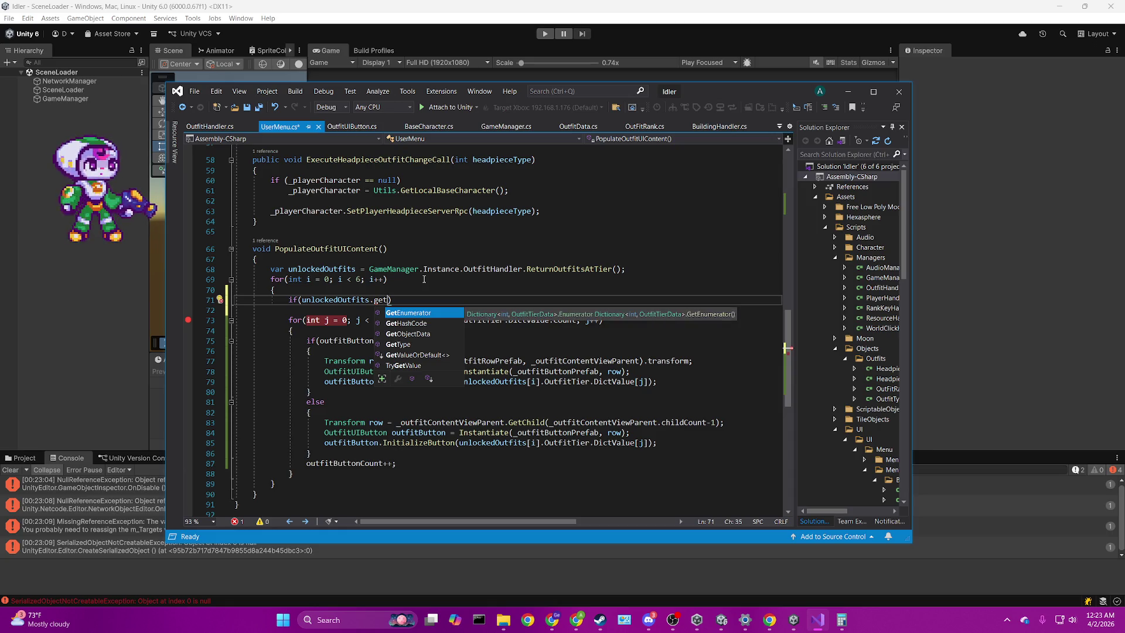
pyautogui.press('BackSpace')
pyautogui.press('BackSpace')
pyautogui.press('BackSpace')
pyautogui.write('key')
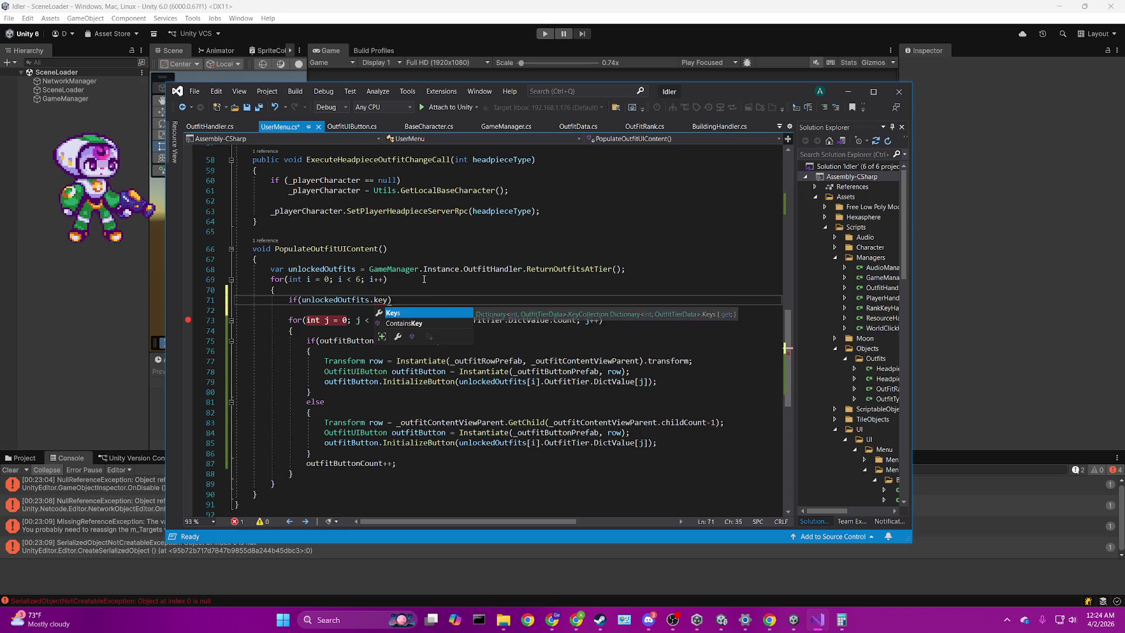
pyautogui.press('Down')
pyautogui.press('Tab')
pyautogui.write('(i)')
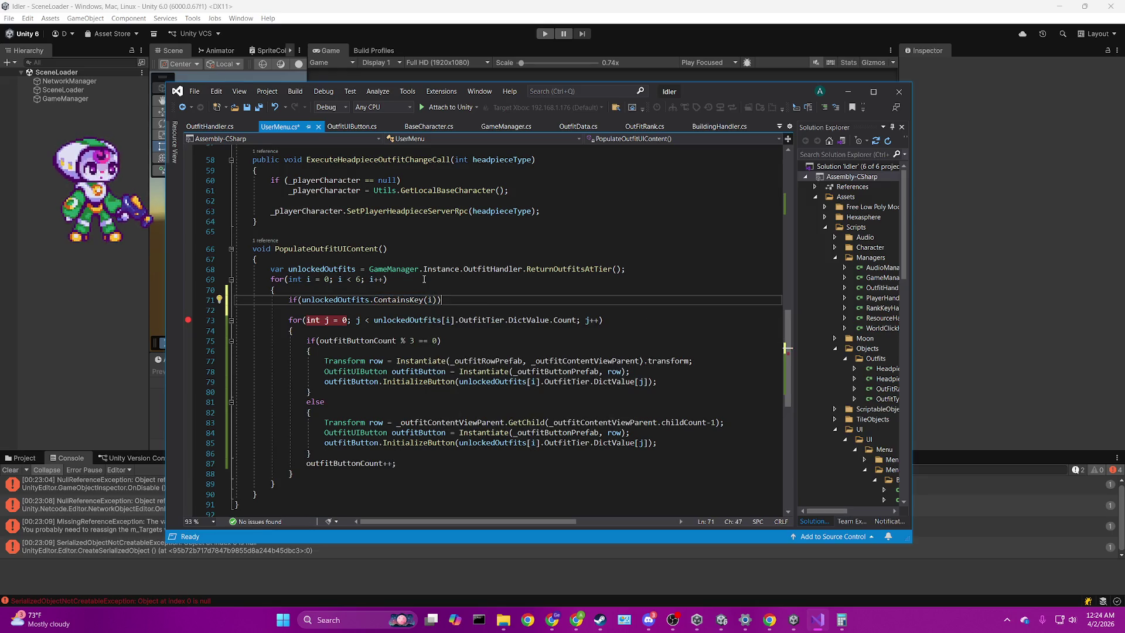
pyautogui.write('!')
pyautogui.press('End')
# Step: Add 'return;' under the condition, save UserMenu.cs, and remove the line 71 breakpoint
pyautogui.press('Return')
pyautogui.write('re')
pyautogui.write(';')
pyautogui.hotkey('ctrl', 's')
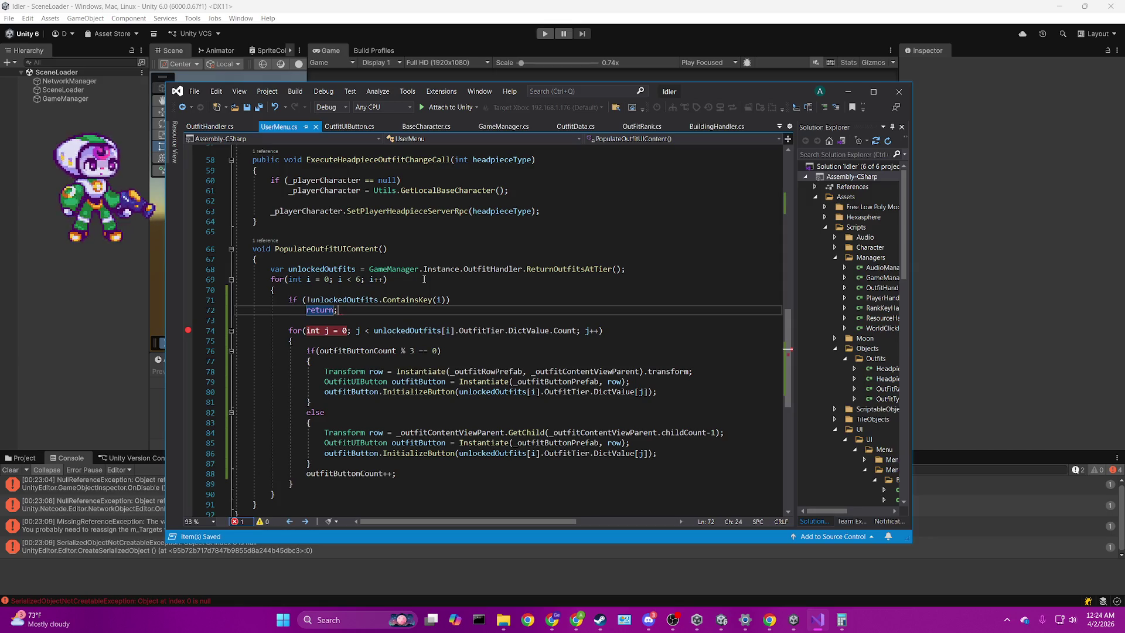
pyautogui.click(188, 330)
pyautogui.click(108, 283)
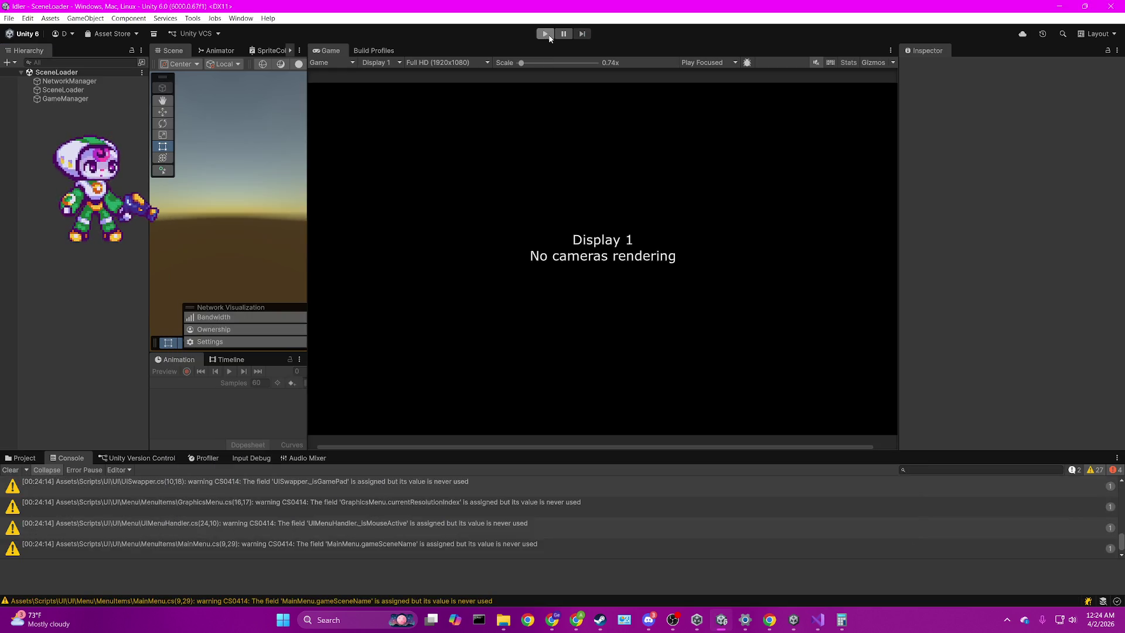
# Step: Enter Play mode and host a session to load GameScene with the rebuilt code
pyautogui.click(548, 36)
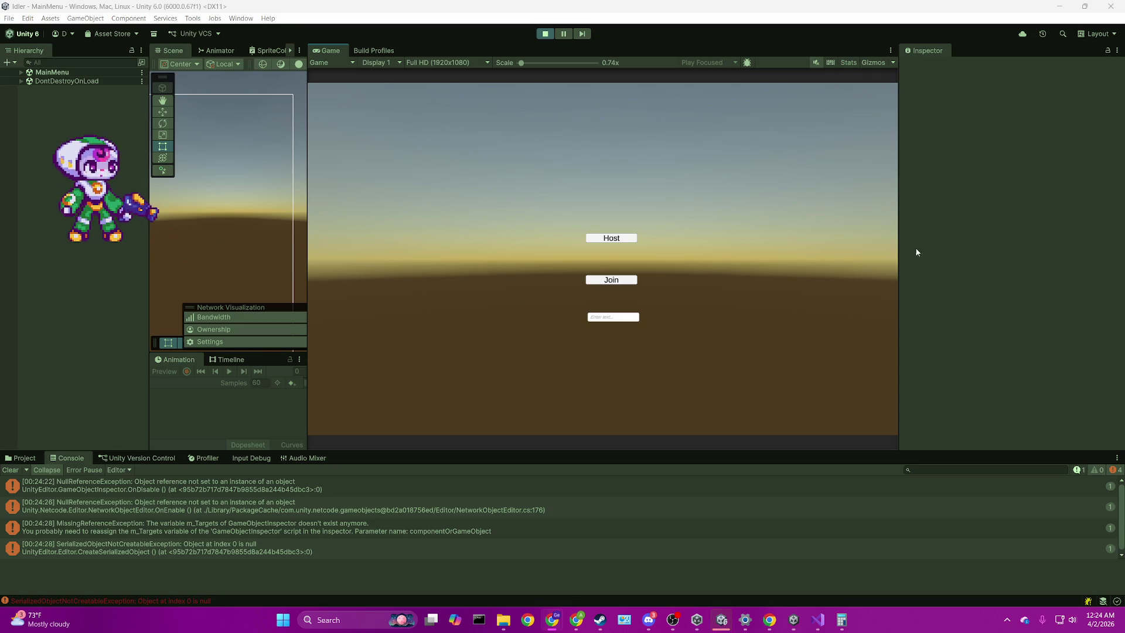
pyautogui.click(631, 237)
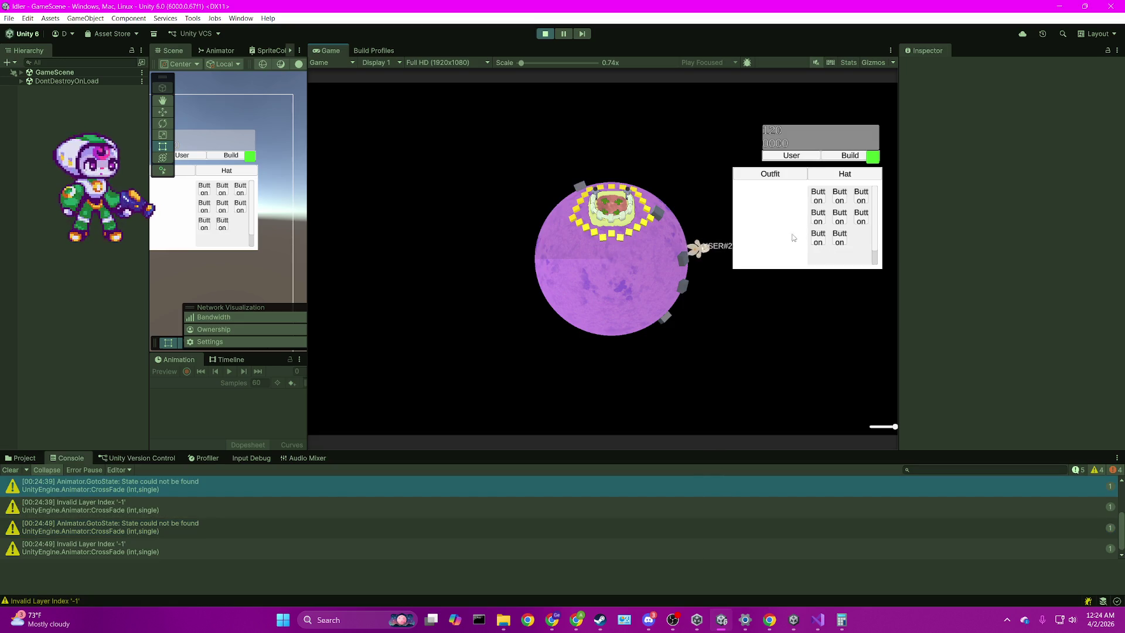
# Step: Walk the character around the planet, widen the Game view slightly, and rotate the planet
pyautogui.click(629, 295)
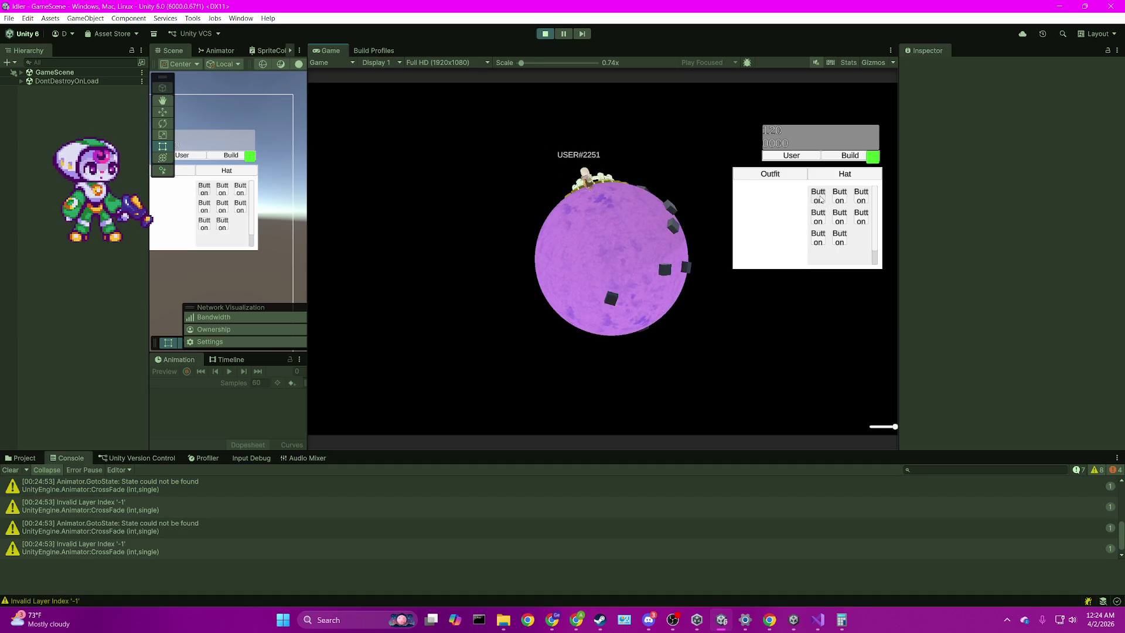
pyautogui.click(666, 227)
pyautogui.click(657, 224)
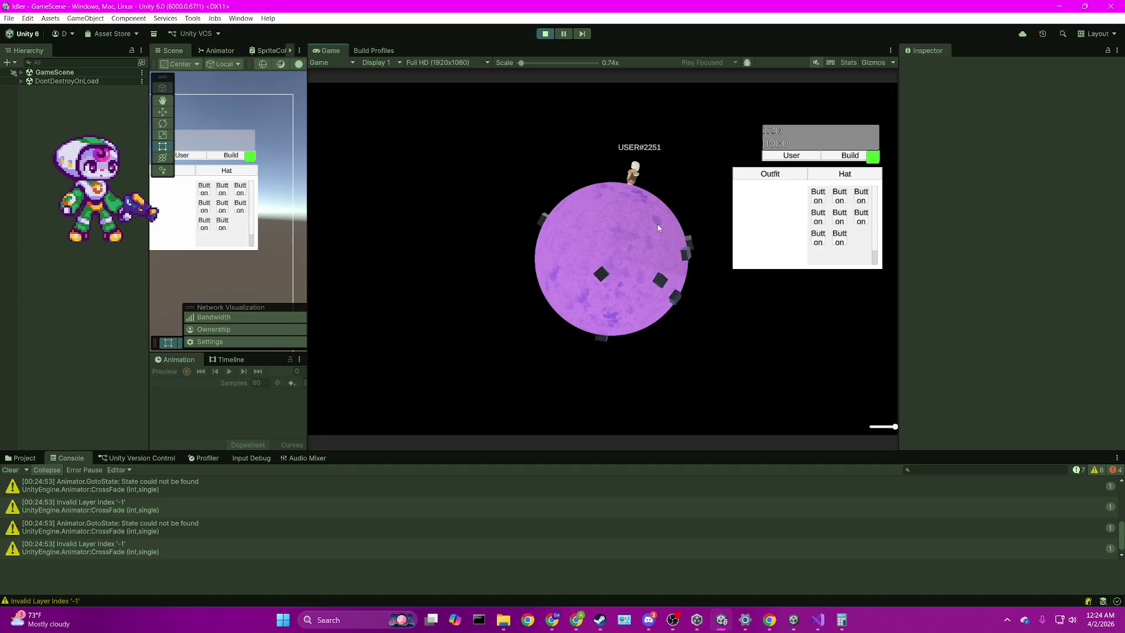
pyautogui.click(661, 227)
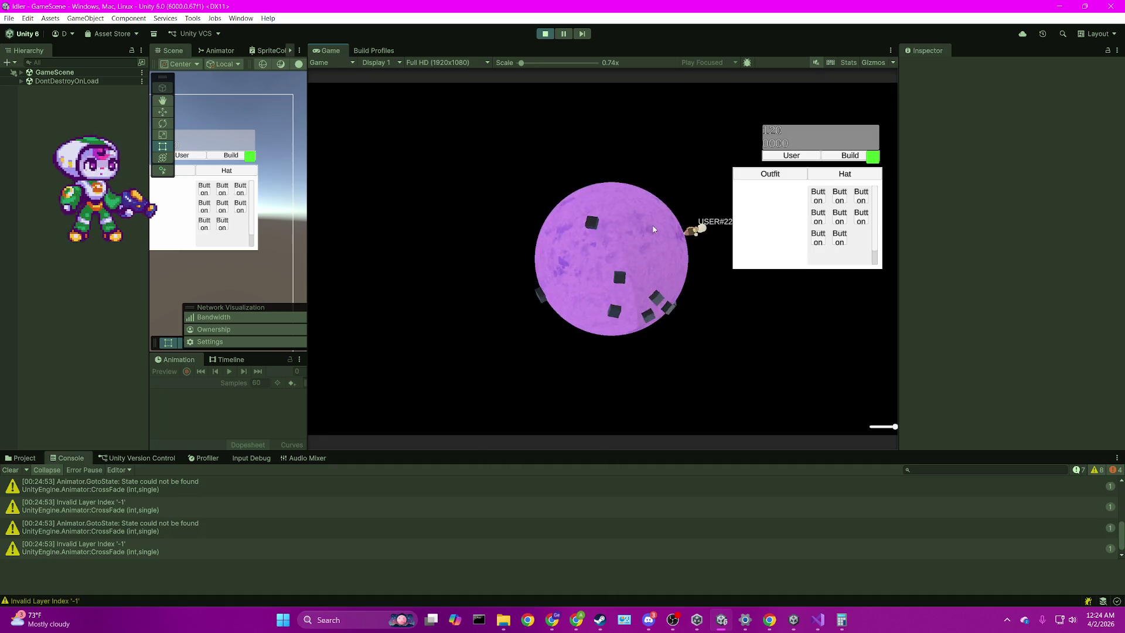
pyautogui.click(661, 226)
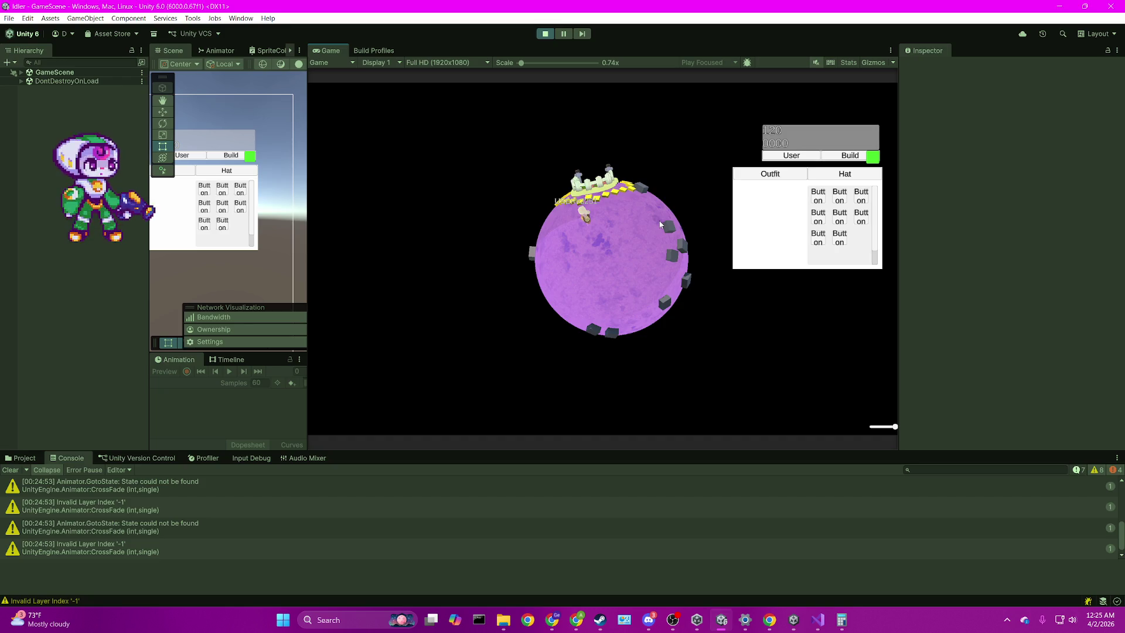
pyautogui.click(660, 225)
pyautogui.moveTo(897, 426)
pyautogui.mouseDown()
pyautogui.moveTo(969, 411)
pyautogui.moveTo(912, 436)
pyautogui.mouseUp()
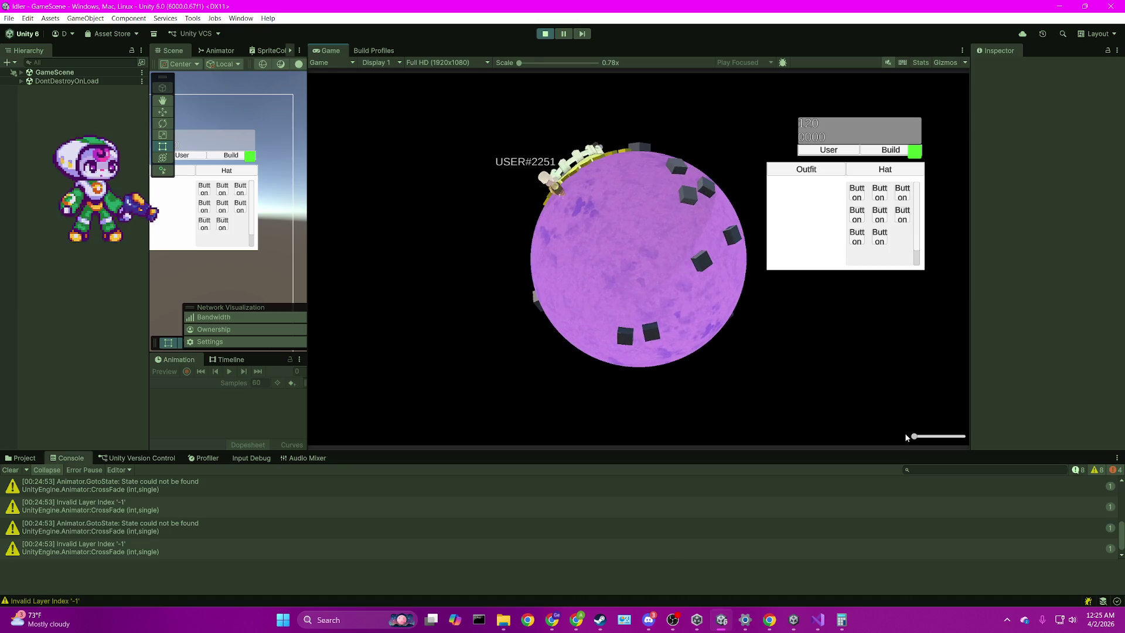
pyautogui.click(588, 280)
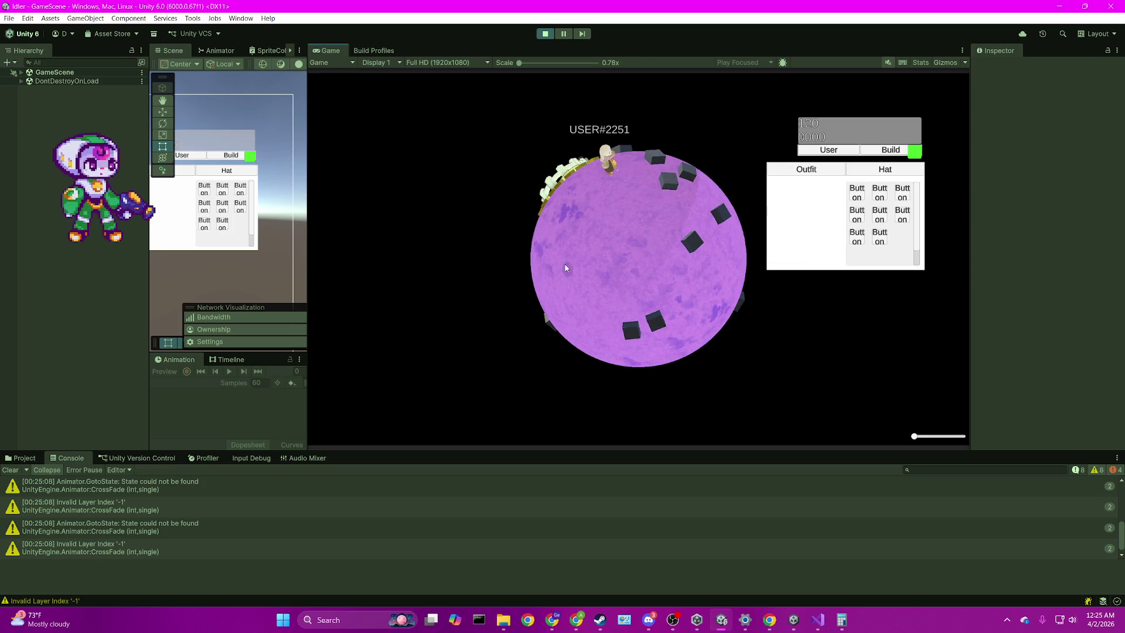
pyautogui.click(642, 178)
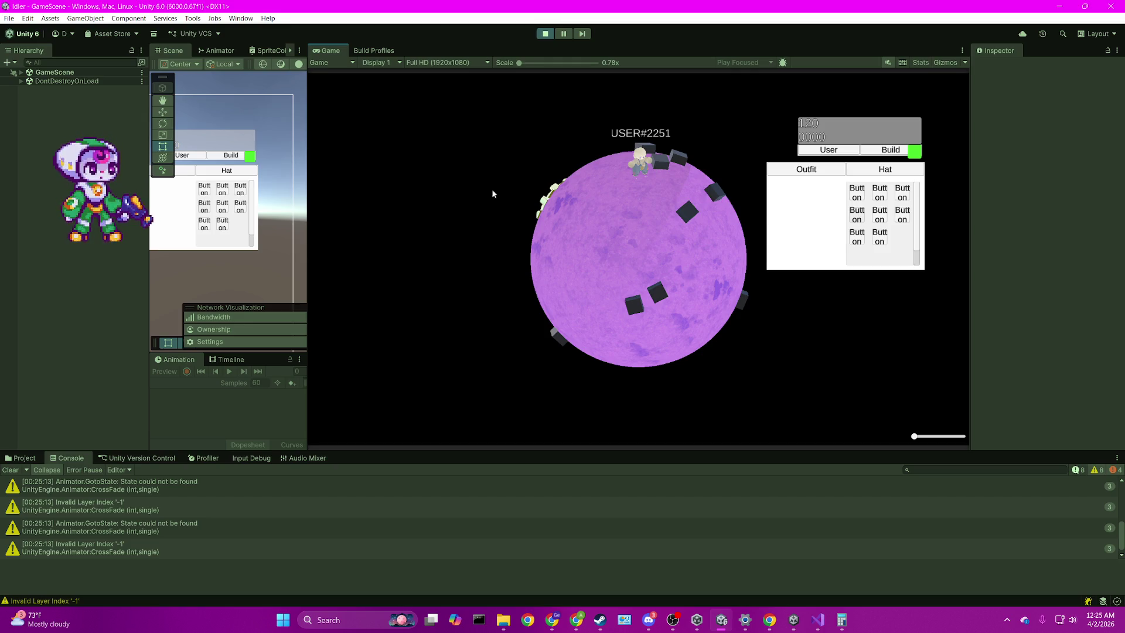
pyautogui.click(626, 241)
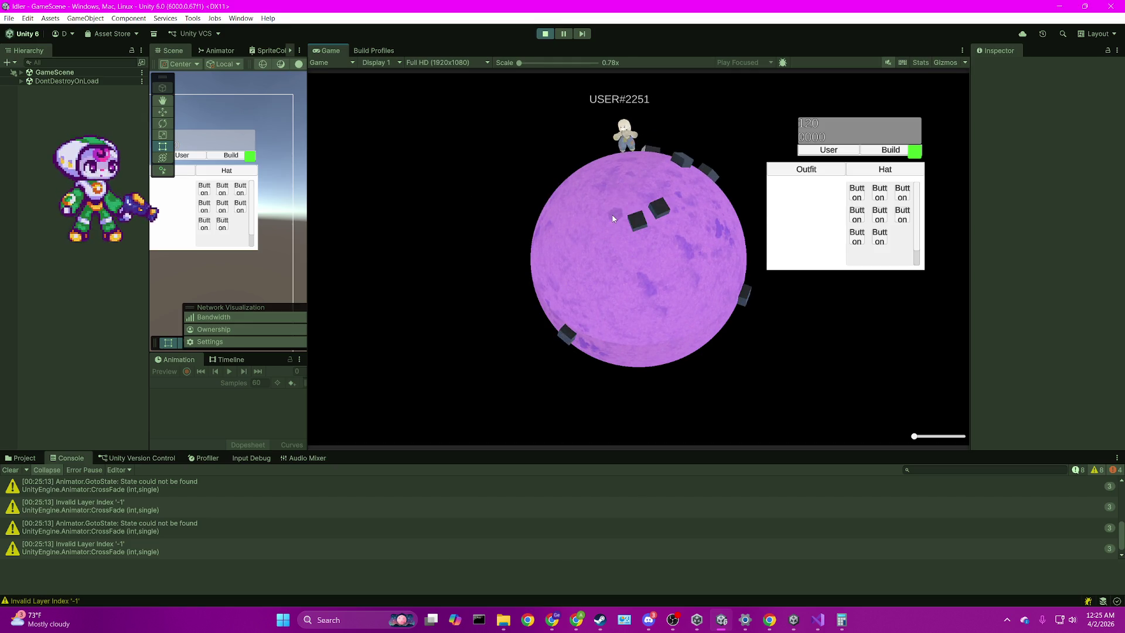
pyautogui.moveTo(625, 240); pyautogui.dragTo(718, 220)
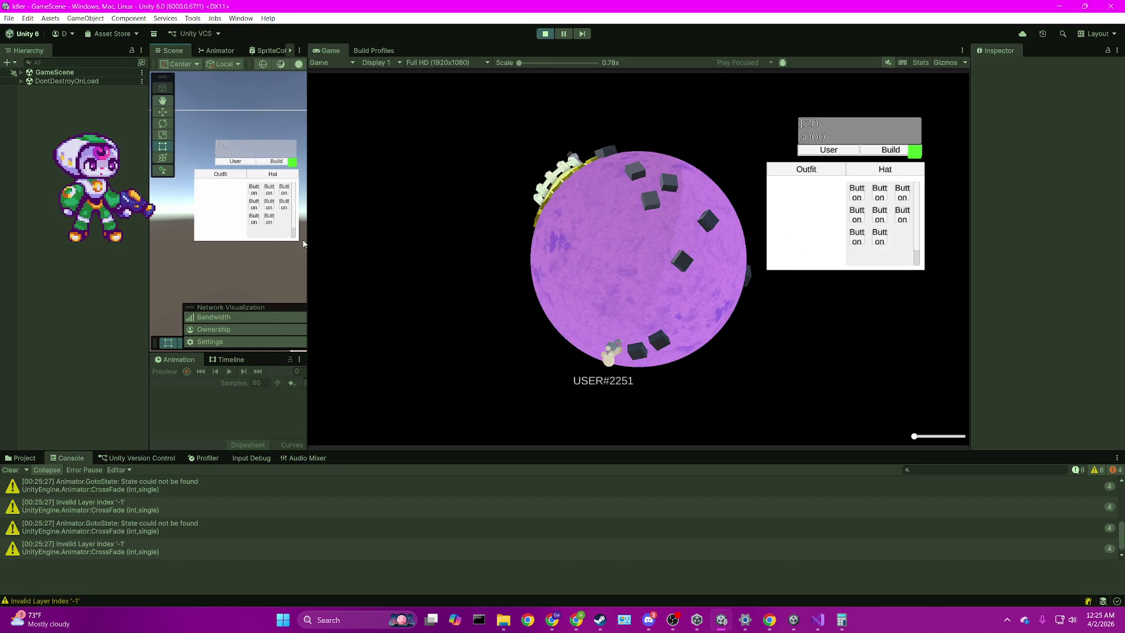
# Step: Widen the Scene view and drag the Outfit panel's RawImage left to Pos X -120, Pos Y -7
pyautogui.moveTo(307, 238); pyautogui.dragTo(594, 273)
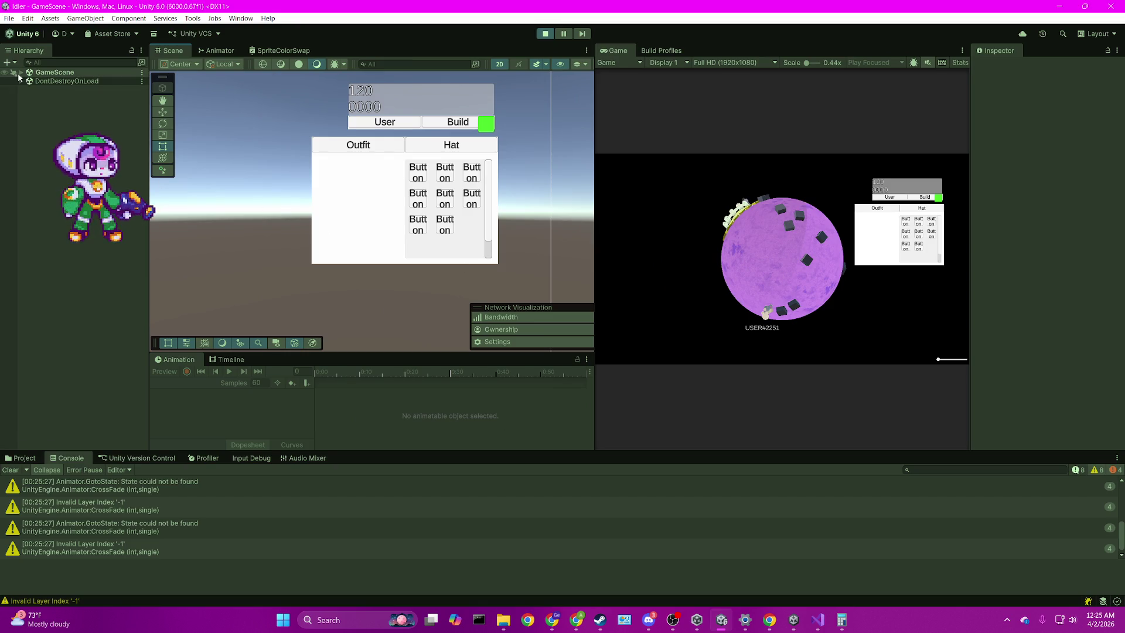
pyautogui.click(21, 72)
pyautogui.scroll(-3, 70, 257)
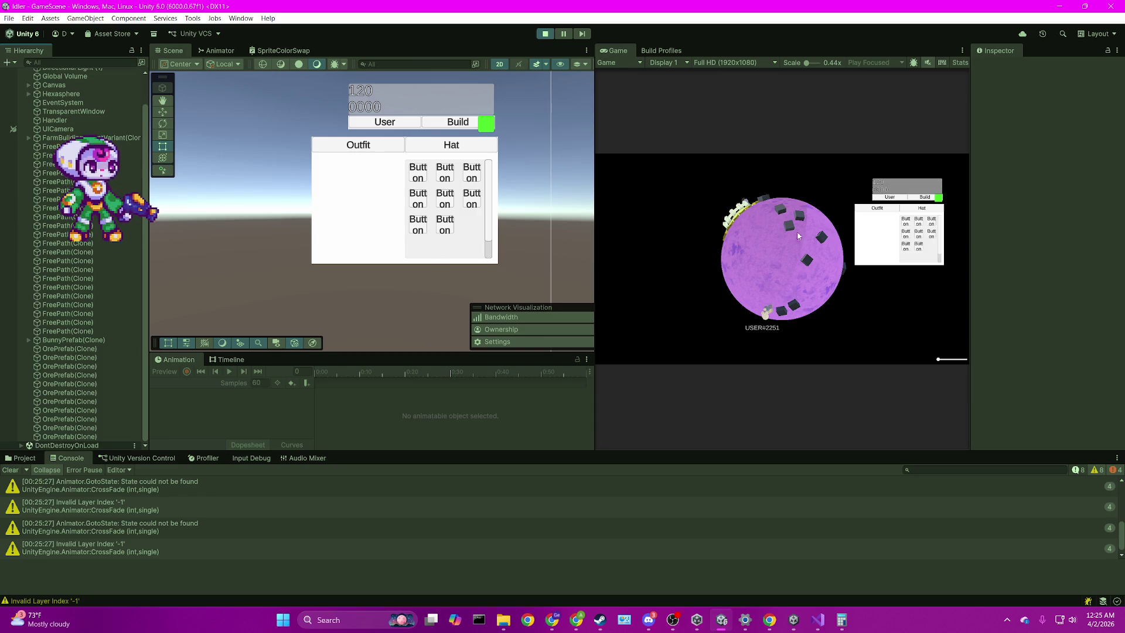
pyautogui.click(368, 198)
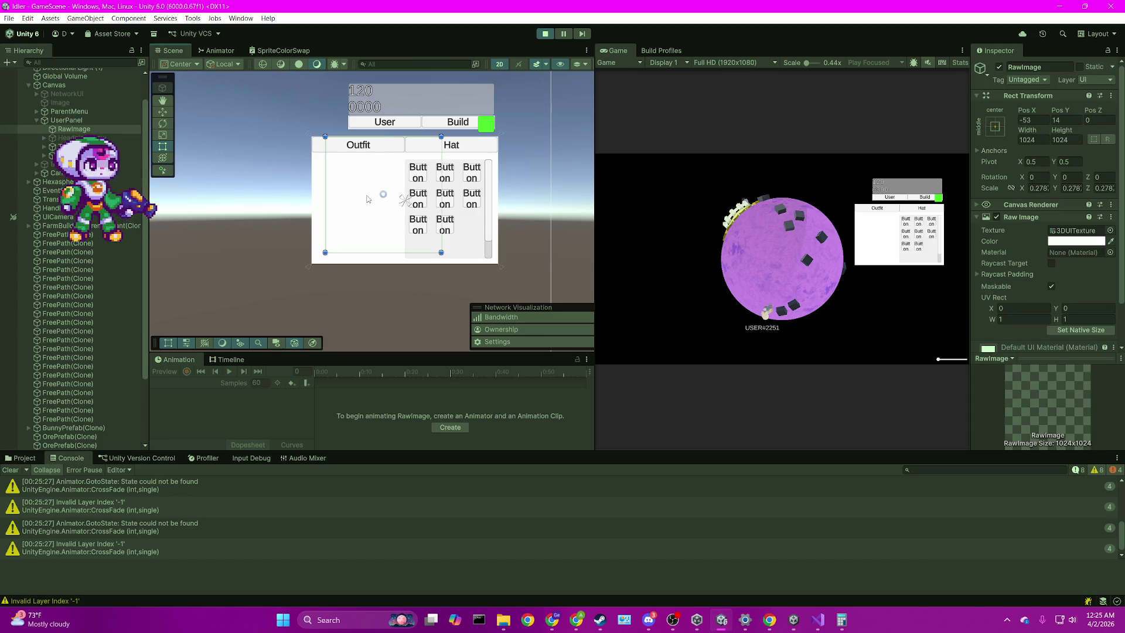
pyautogui.press('w')
pyautogui.moveTo(393, 195)
pyautogui.mouseDown()
pyautogui.moveTo(302, 231)
pyautogui.moveTo(361, 197)
pyautogui.mouseUp()
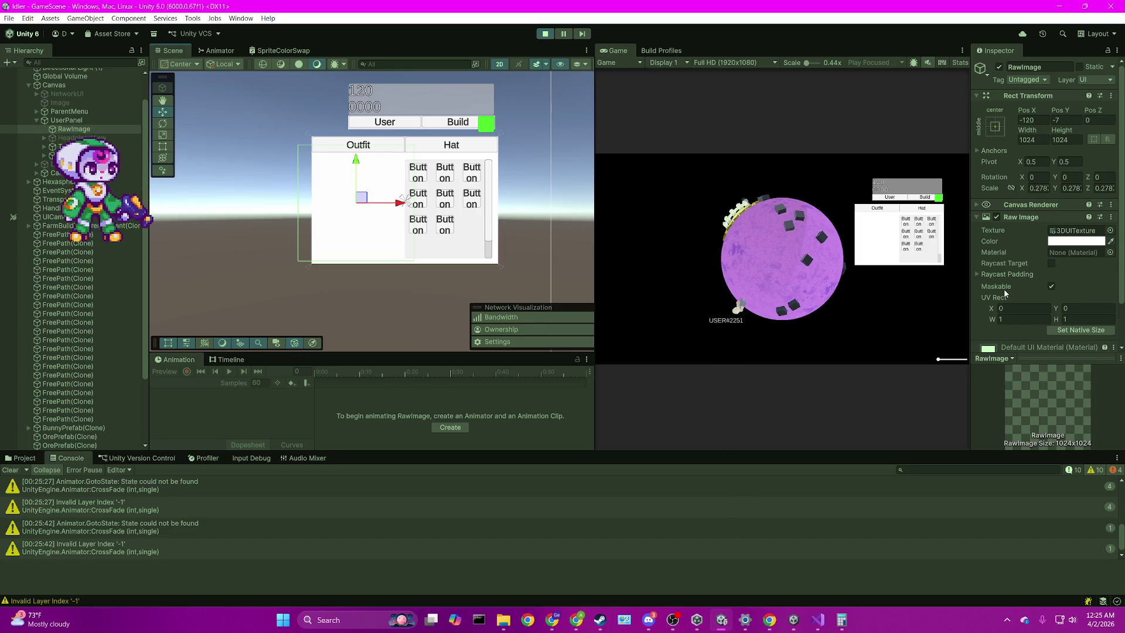
# Step: Select the BunnyPrefab(Clone) character in the Hierarchy
pyautogui.scroll(-2, 1006, 290)
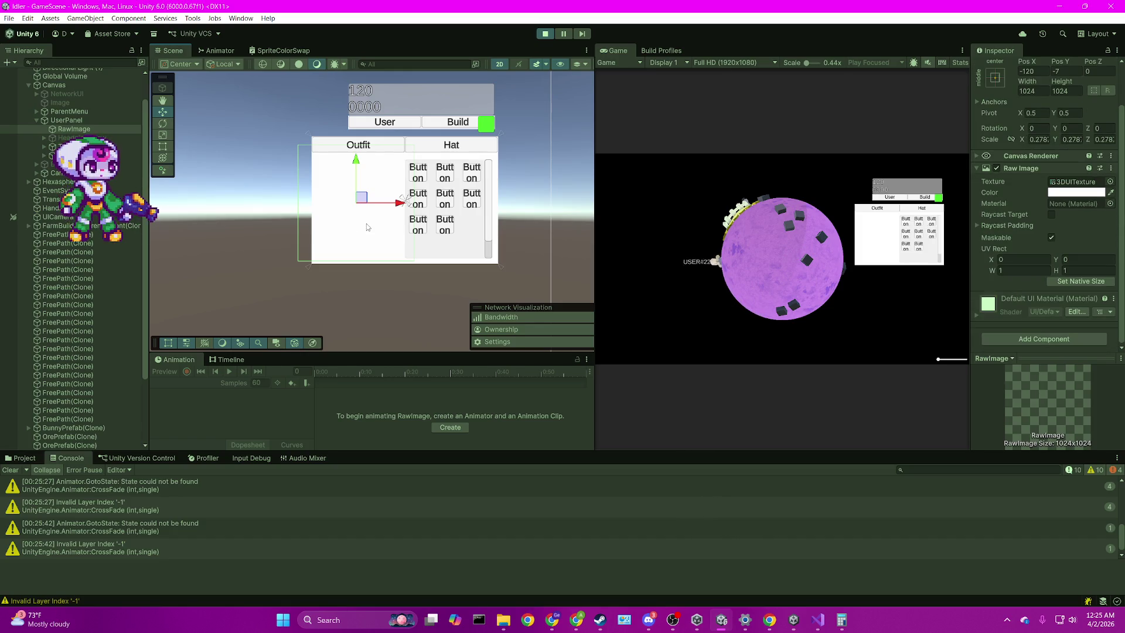
pyautogui.scroll(-3, 74, 302)
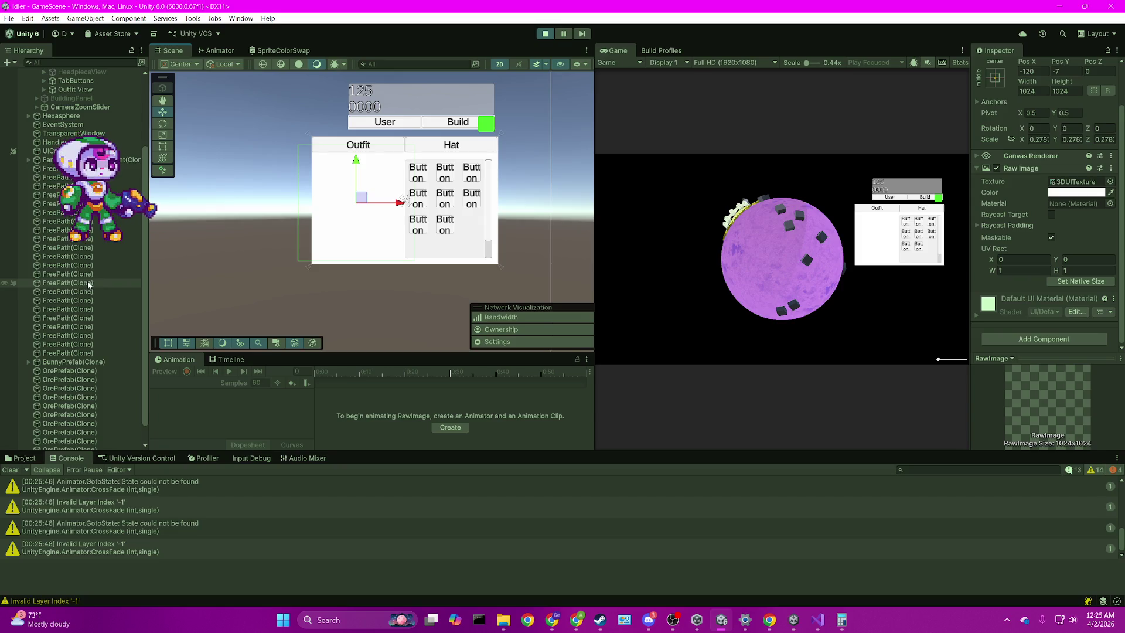
pyautogui.click(55, 395)
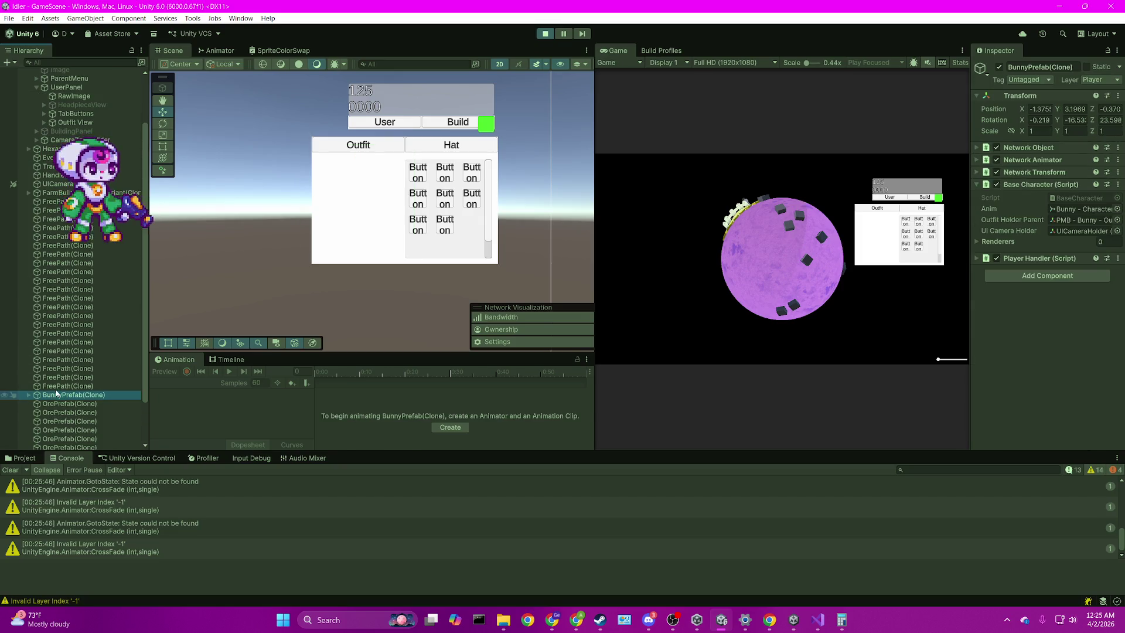
# Step: Put the bunny character and its children on the 3DUI layer
pyautogui.click(1094, 82)
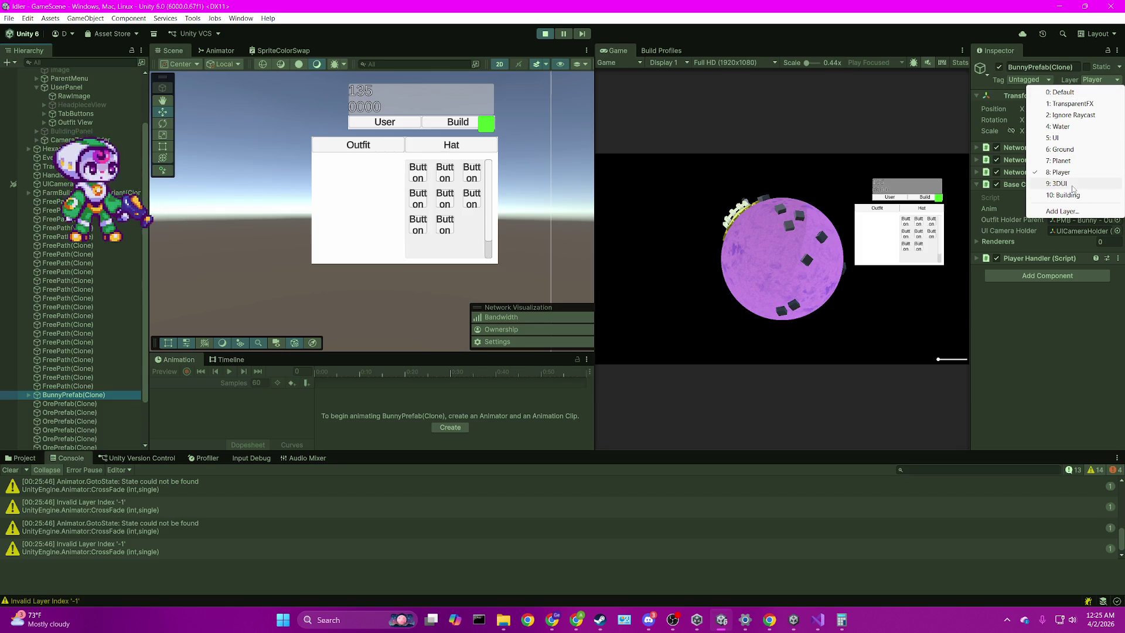
pyautogui.click(1071, 184)
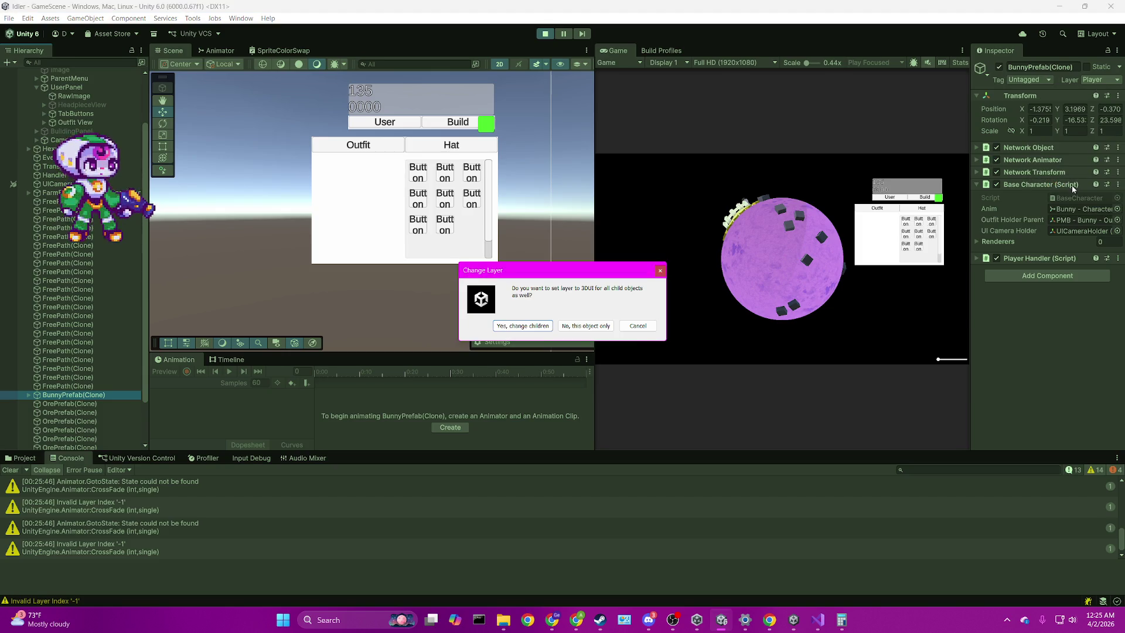
pyautogui.click(529, 329)
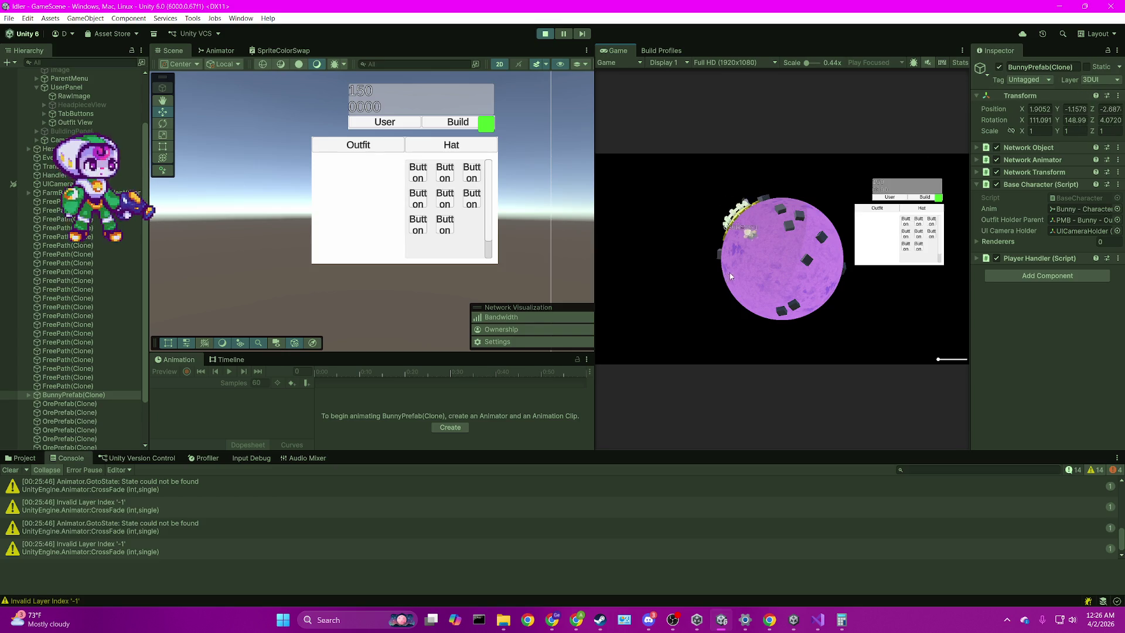
# Step: Open the Outfit tab's user outfit view and dress the bunny in the brown outfit
pyautogui.click(891, 207)
pyautogui.click(902, 199)
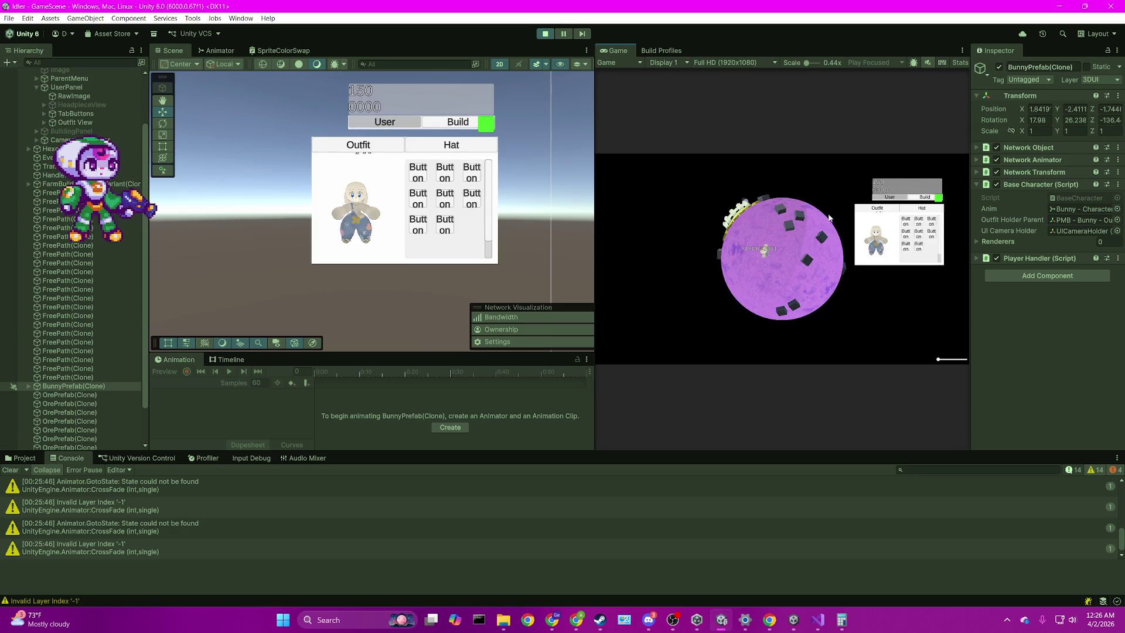
pyautogui.click(903, 221)
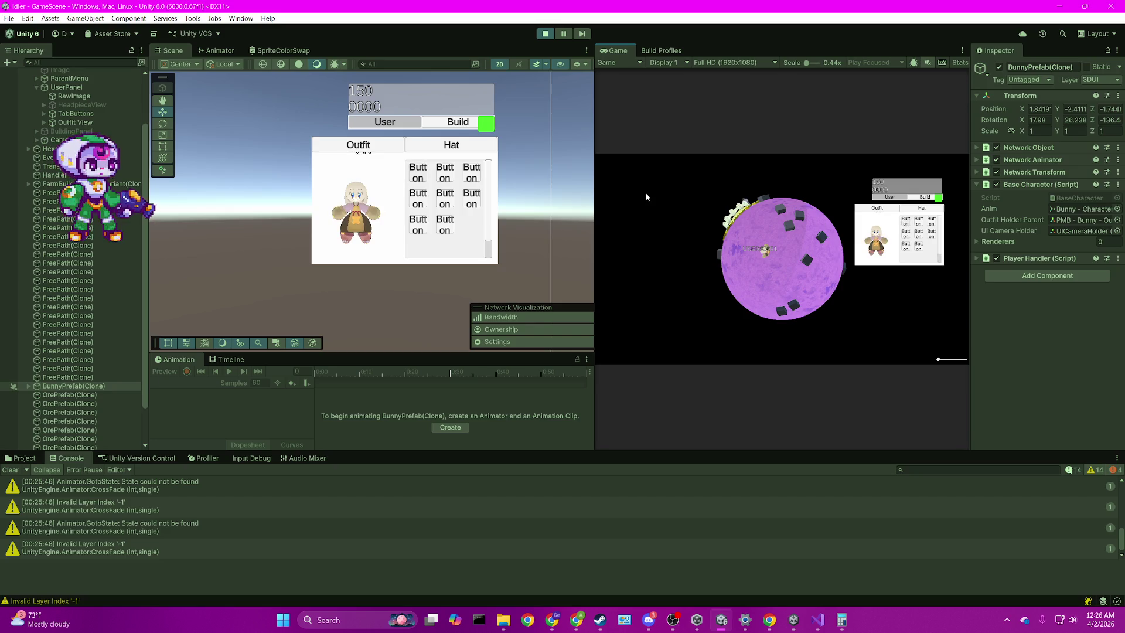
pyautogui.scroll(10, 373, 158)
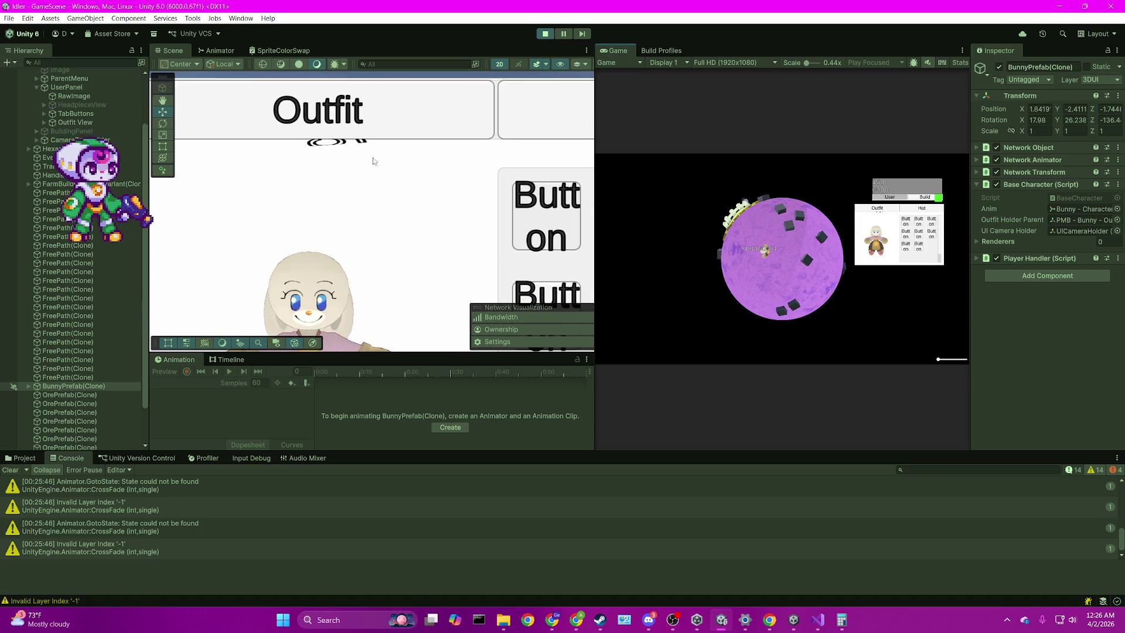
pyautogui.scroll(-3, 376, 161)
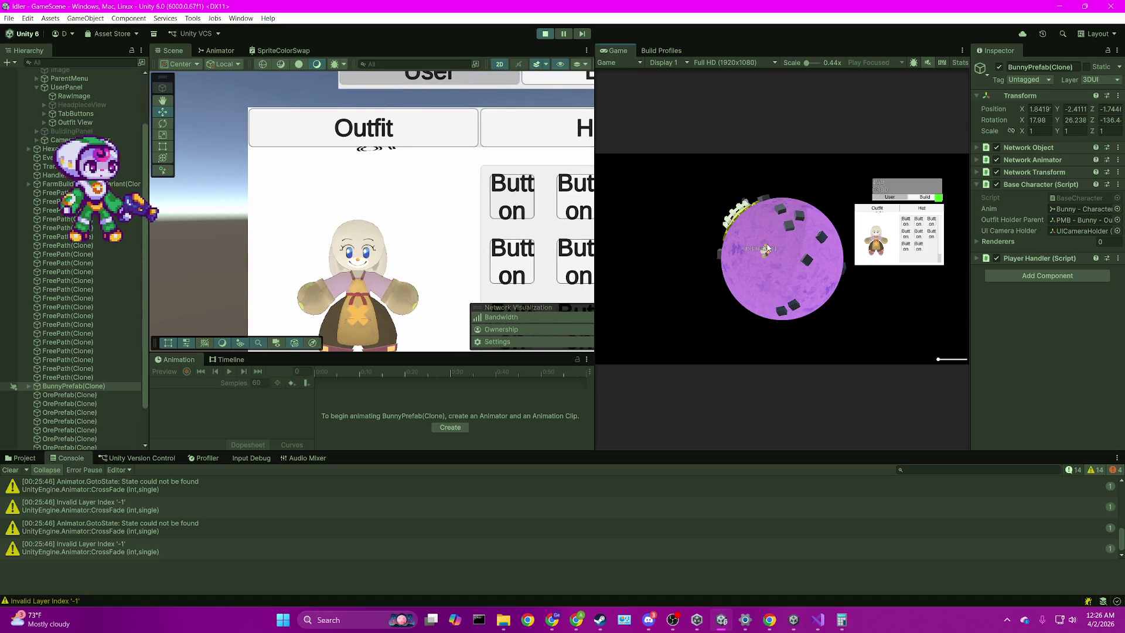
# Step: Stop the game, clear the Console, widen the Game view, and restart Play mode
pyautogui.click(545, 34)
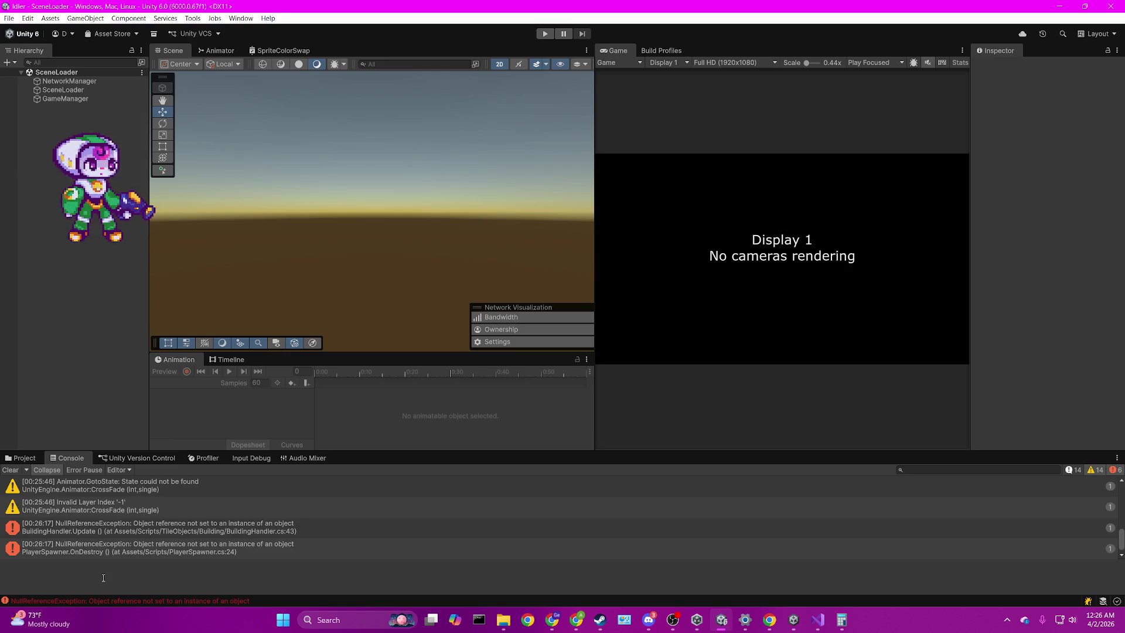
pyautogui.scroll(-1, 55, 497)
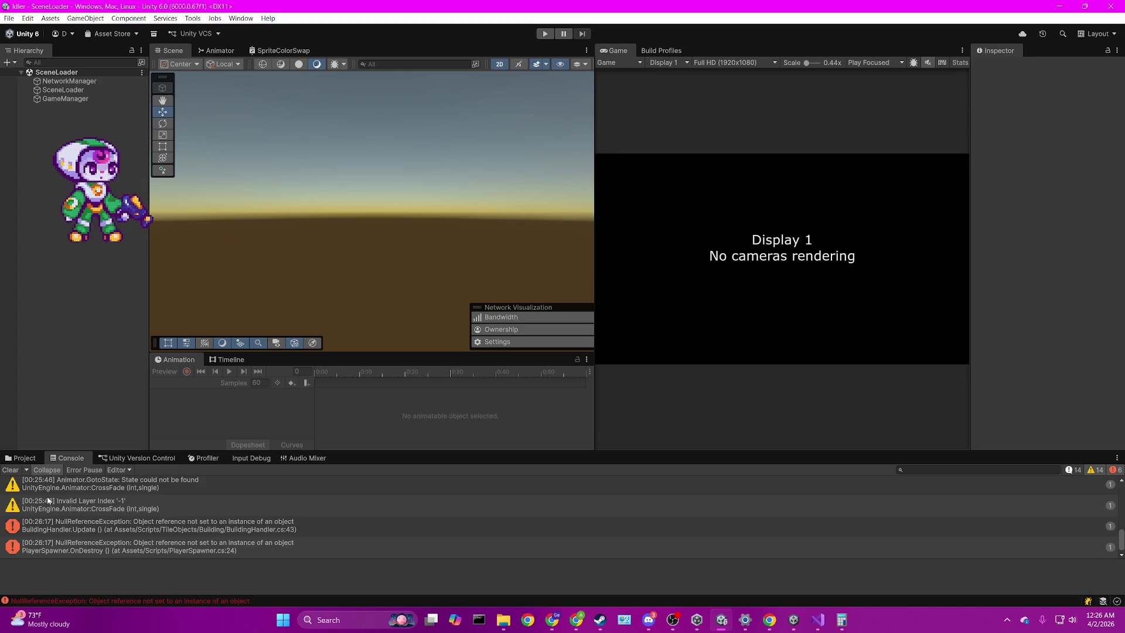
pyautogui.click(10, 469)
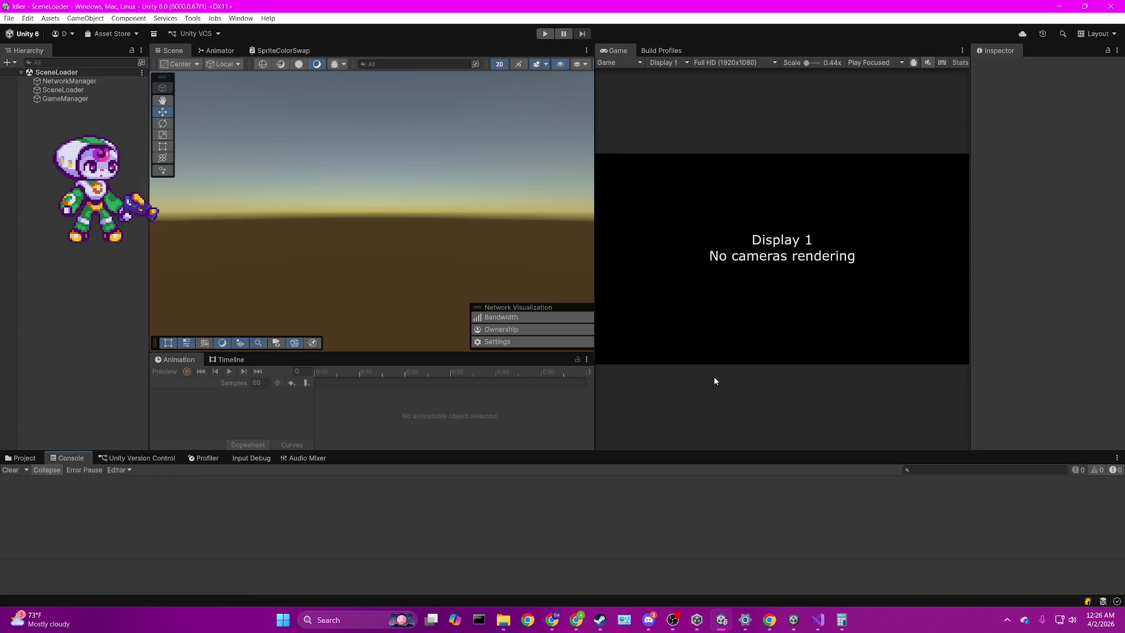
pyautogui.moveTo(594, 254); pyautogui.dragTo(388, 253)
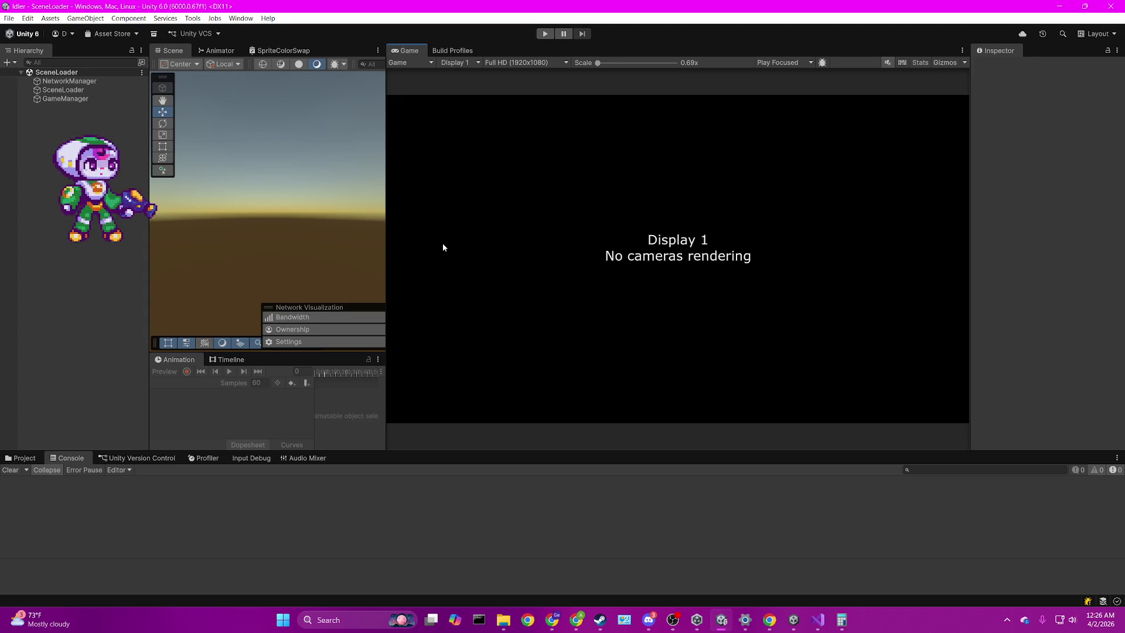
pyautogui.click(545, 33)
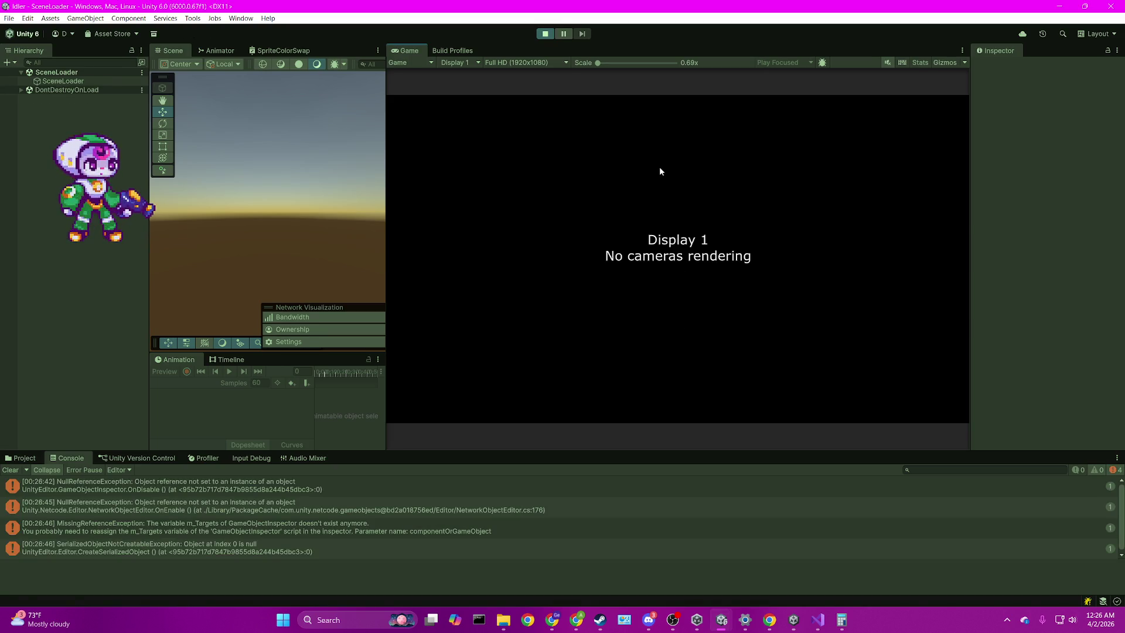
pyautogui.click(13, 469)
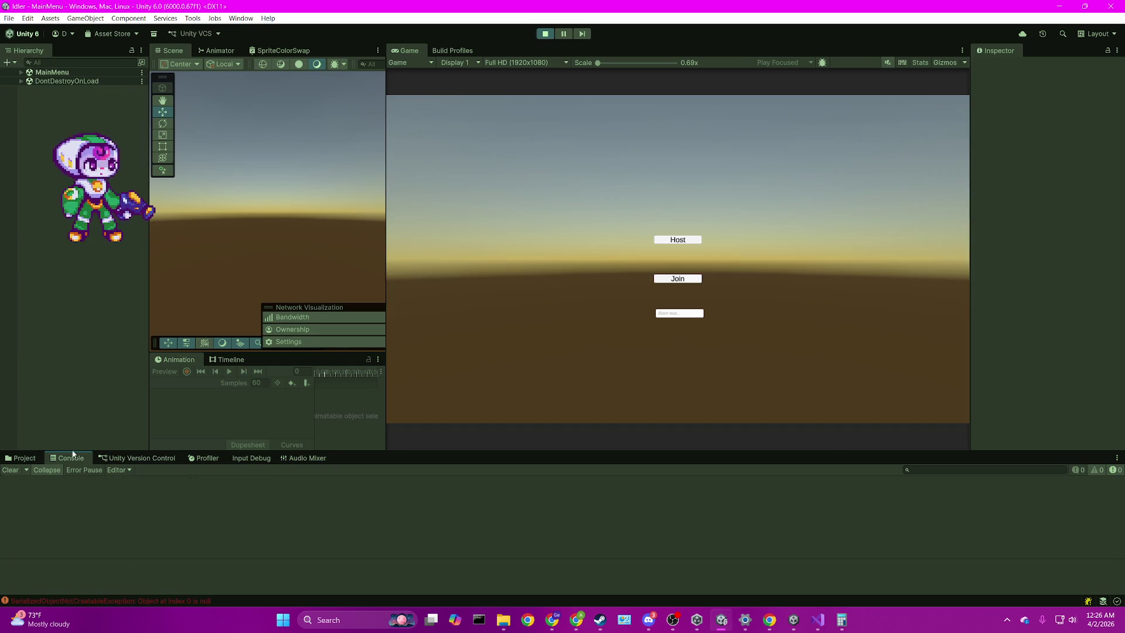
# Step: Host GameScene, show the bunny preview in the Outfit panel, and select its RawImage
pyautogui.click(679, 240)
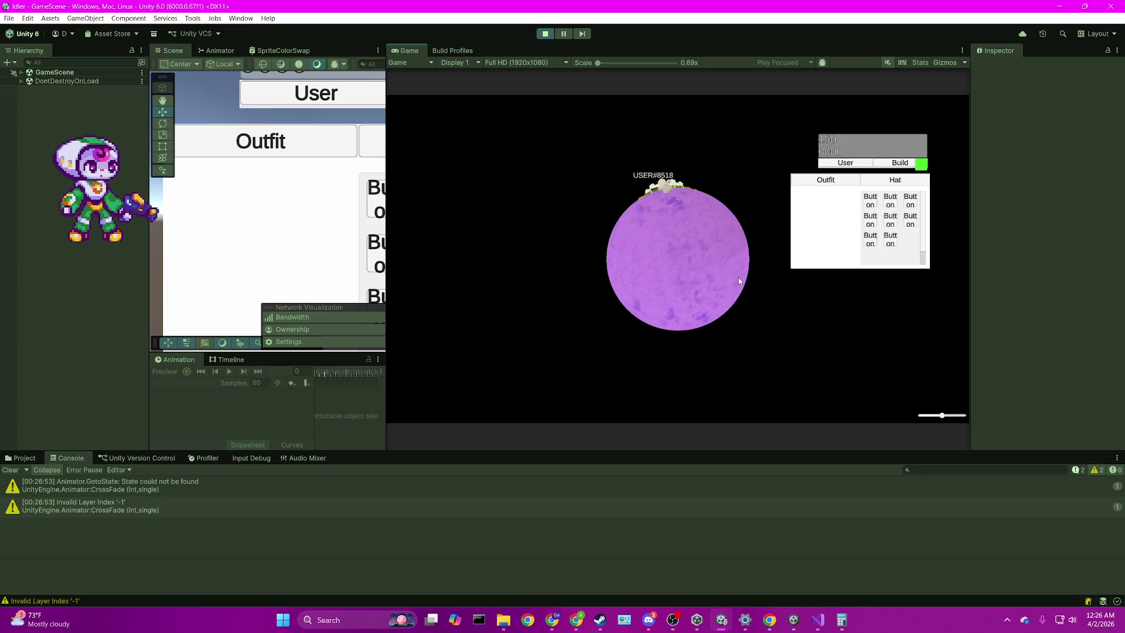
pyautogui.click(700, 262)
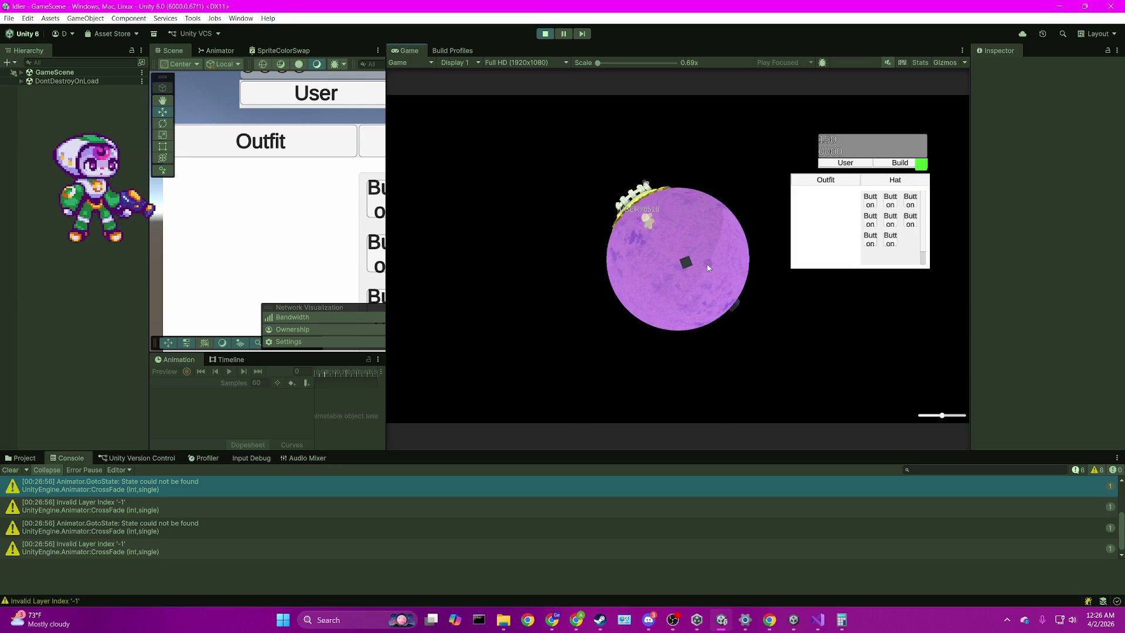
pyautogui.click(889, 204)
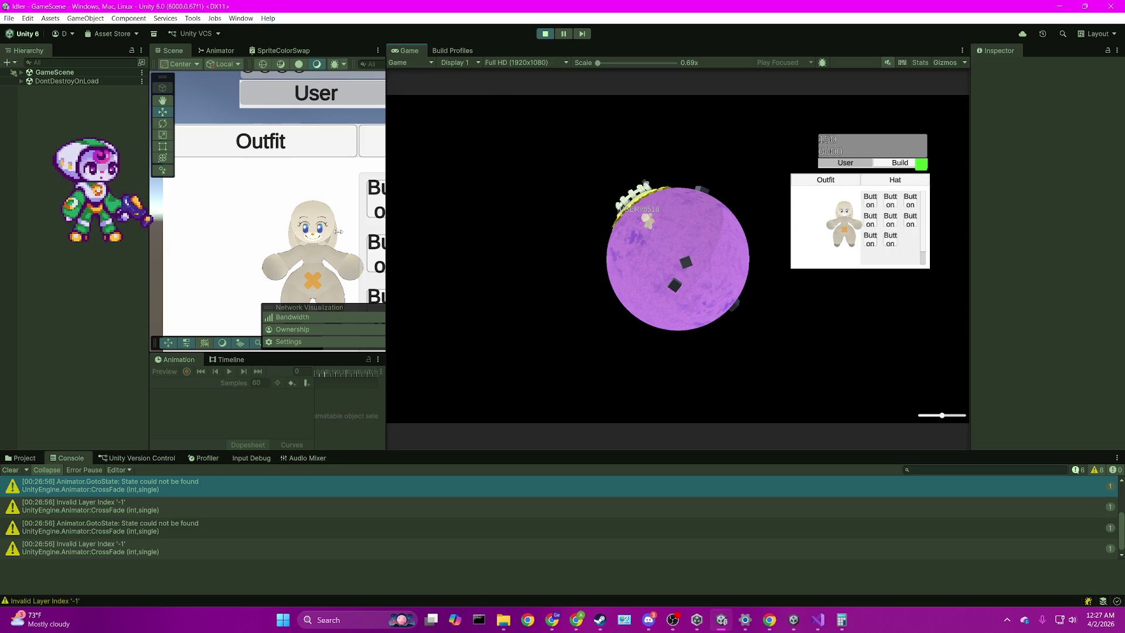
pyautogui.scroll(-3, 381, 212)
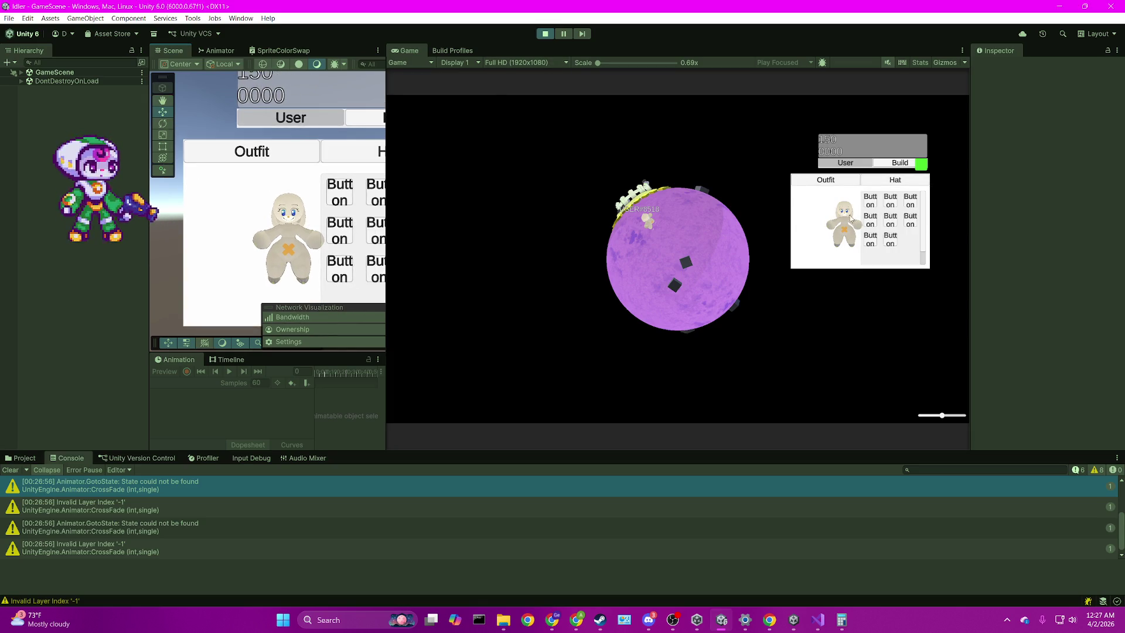
pyautogui.click(329, 223)
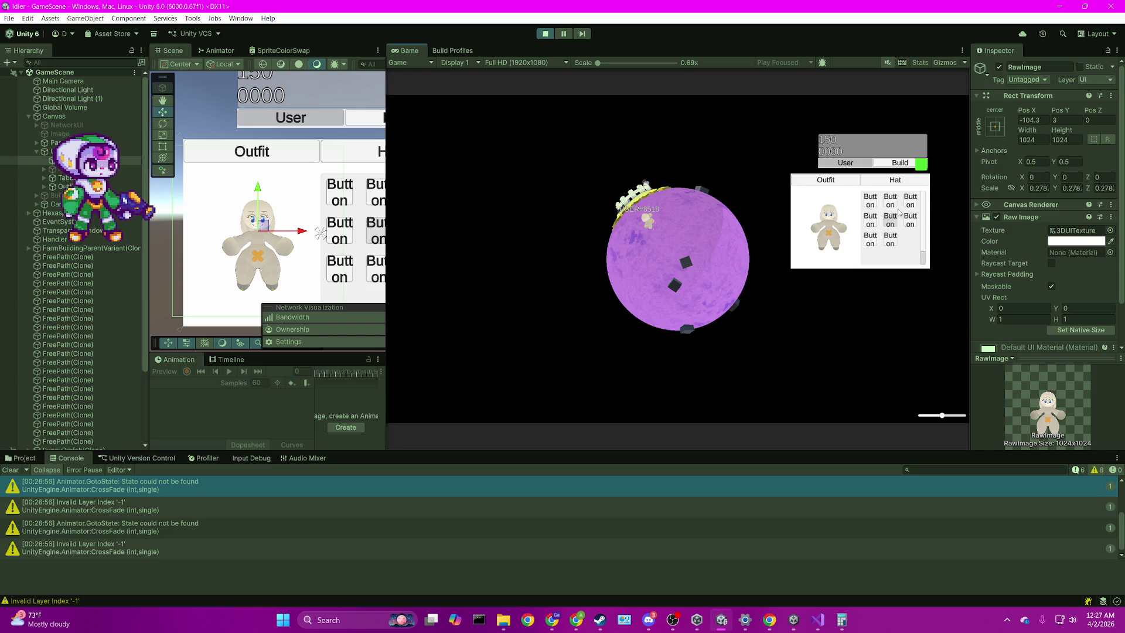
# Step: Test a Hat button in the running game, then stop Play mode
pyautogui.click(909, 200)
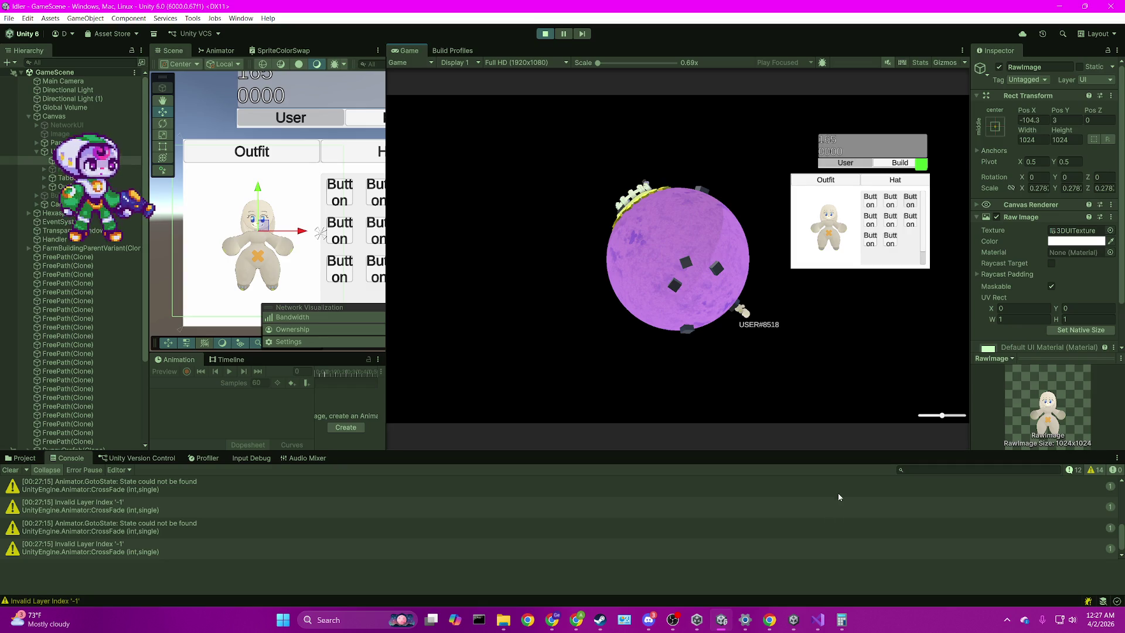
pyautogui.click(546, 35)
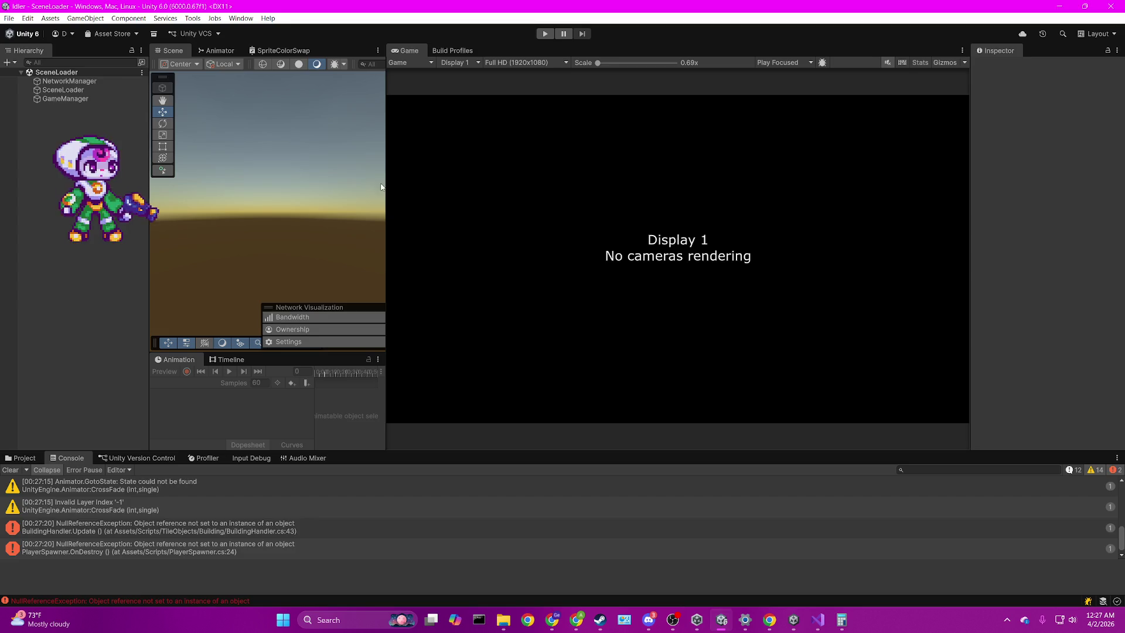
pyautogui.moveTo(385, 187); pyautogui.dragTo(481, 198)
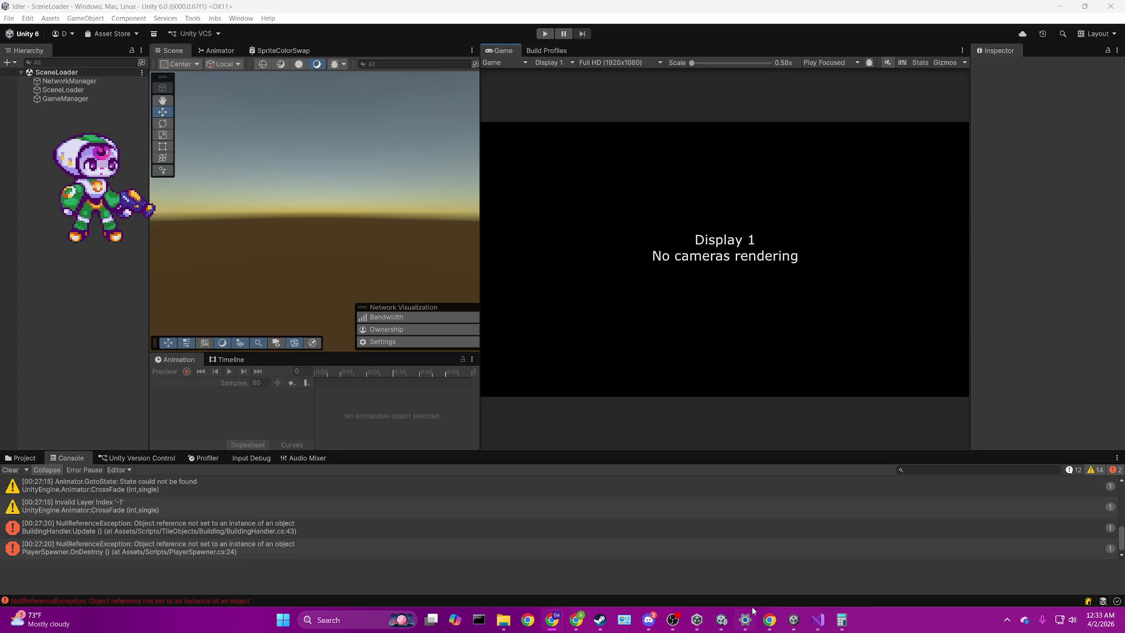
pyautogui.moveTo(769, 620)
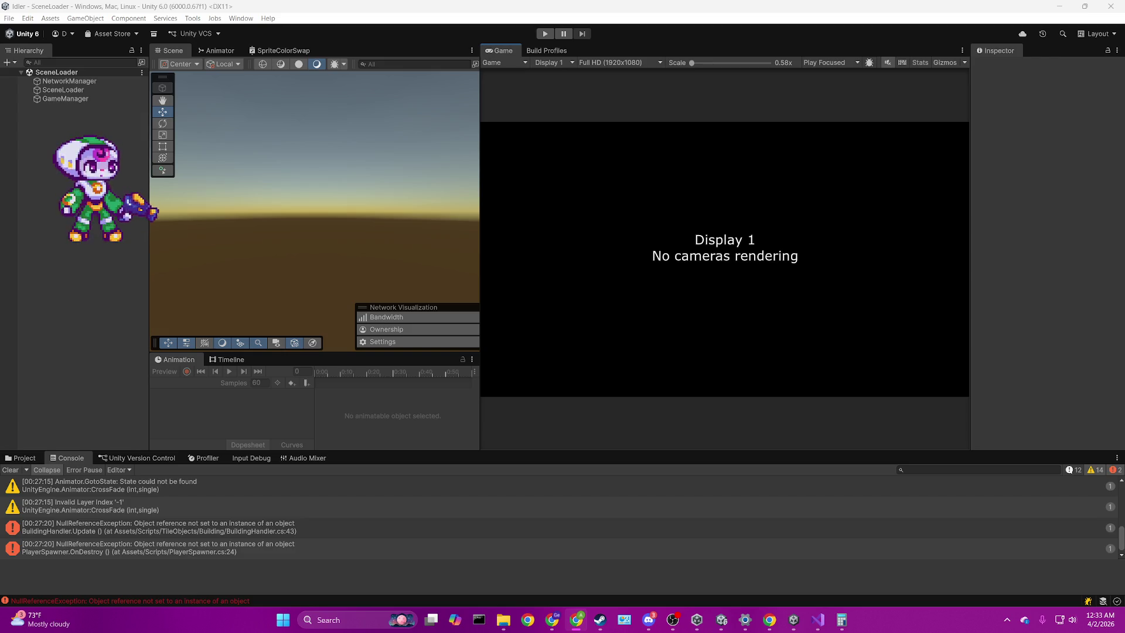
pyautogui.rightClick(1073, 620)
pyautogui.click(1061, 573)
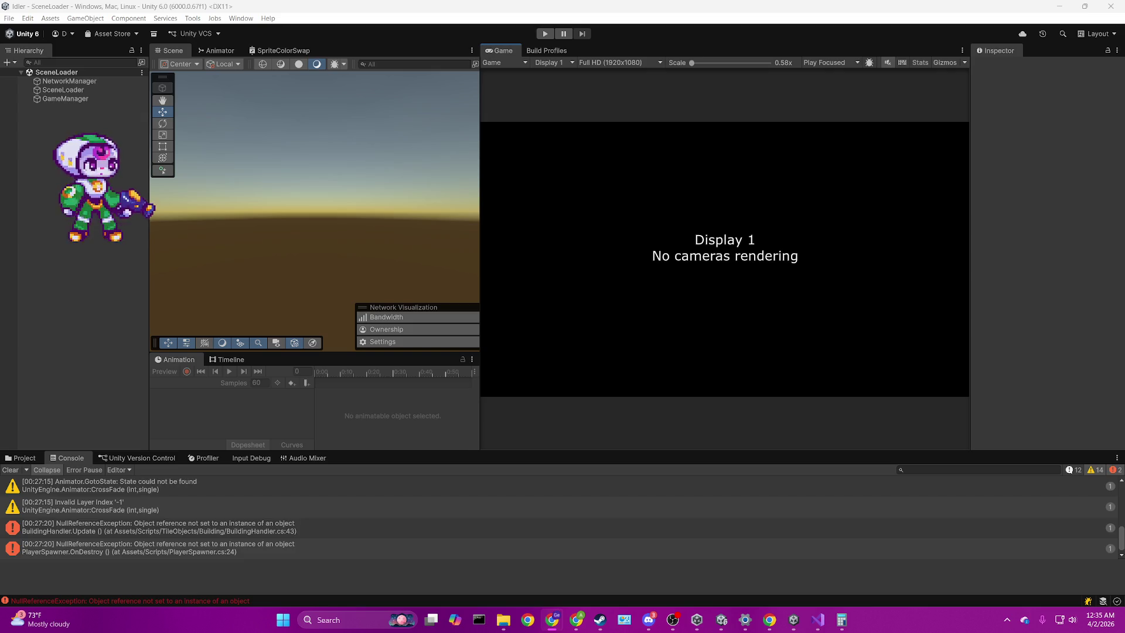
pyautogui.hotkey('alt', 'Tab')
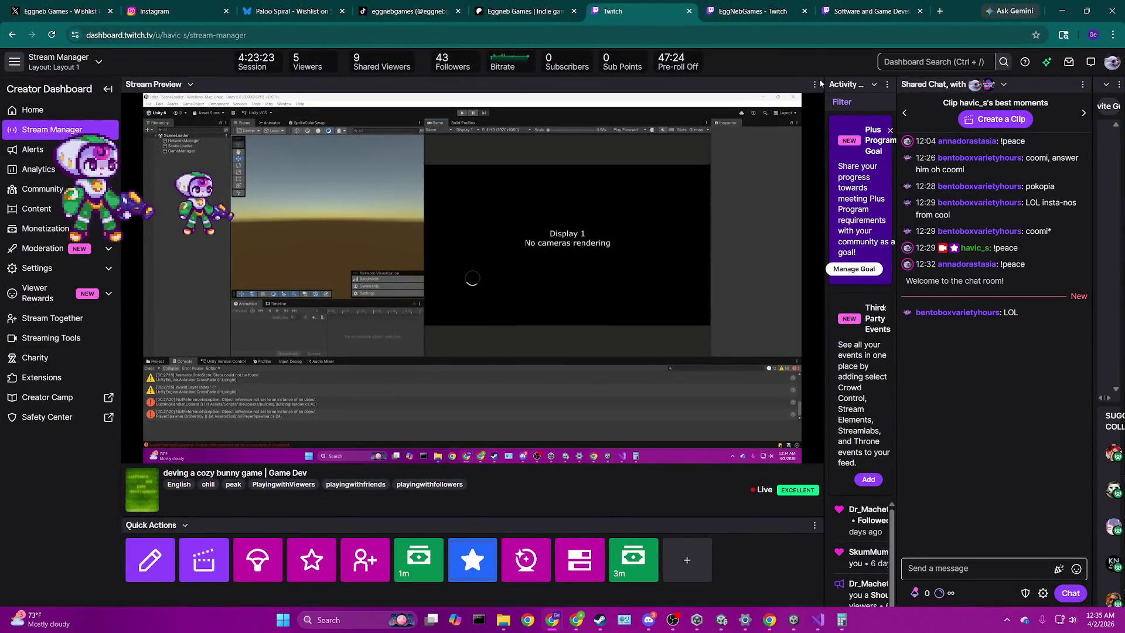
pyautogui.click(861, 6)
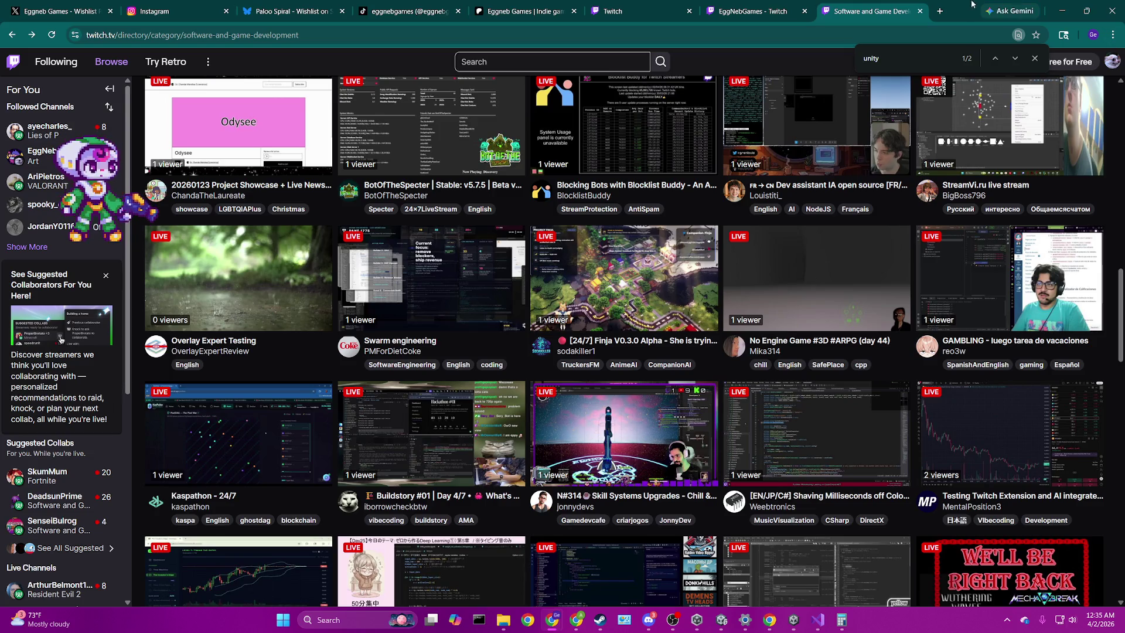
pyautogui.hotkey('alt', 'Tab')
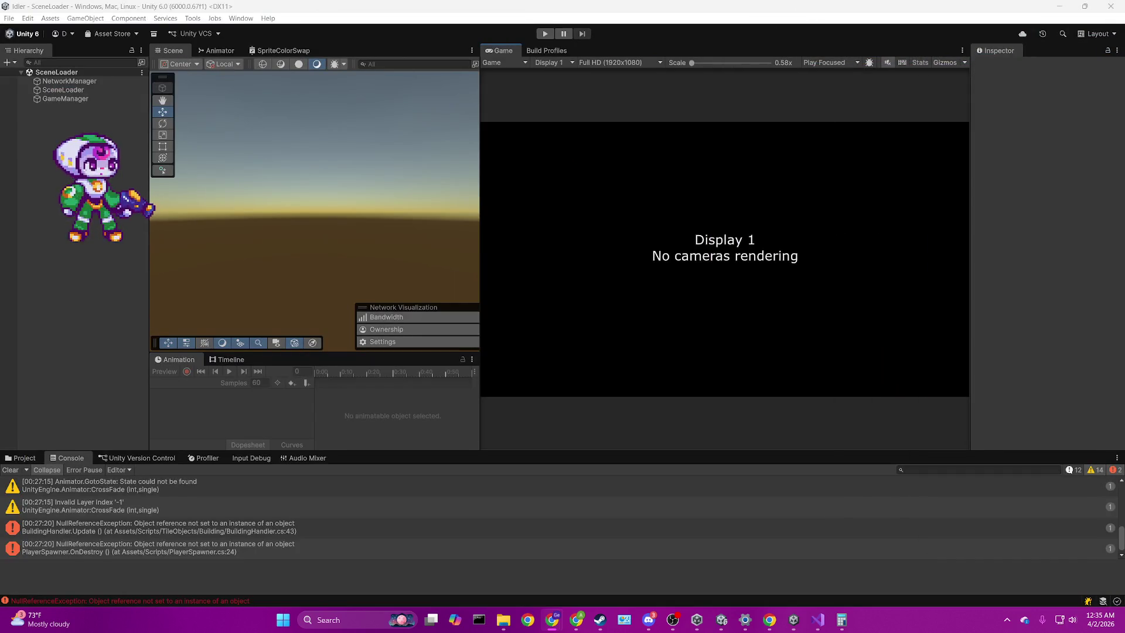